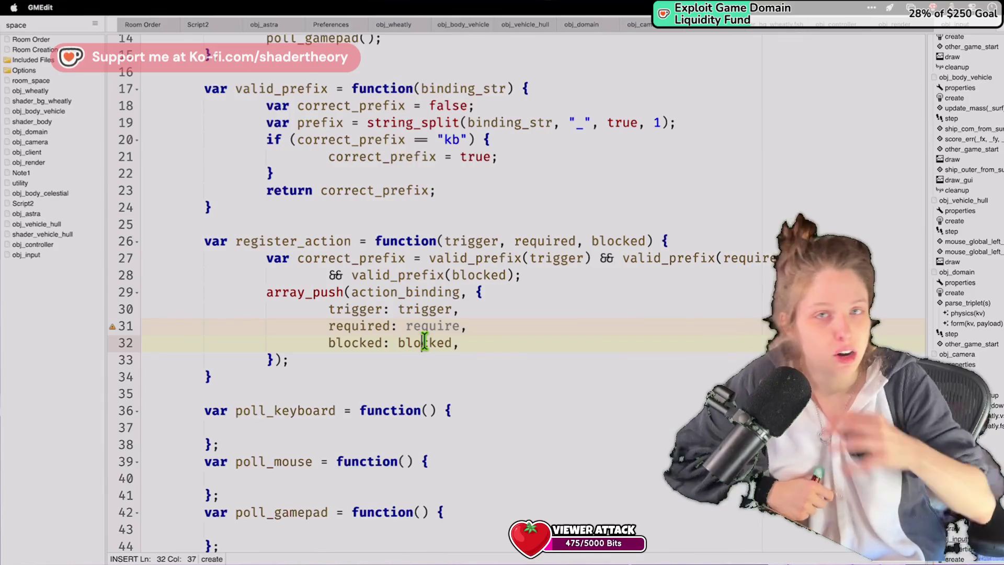
Place the caret inside the empty poll_keyboard function.
scroll(433, 343, down, 3)
click(447, 343)
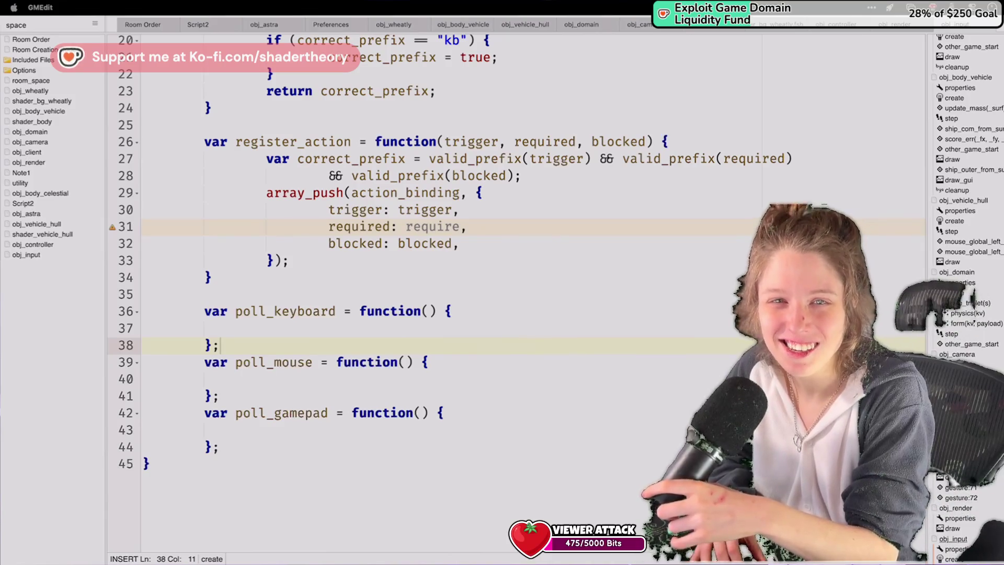
click(458, 334)
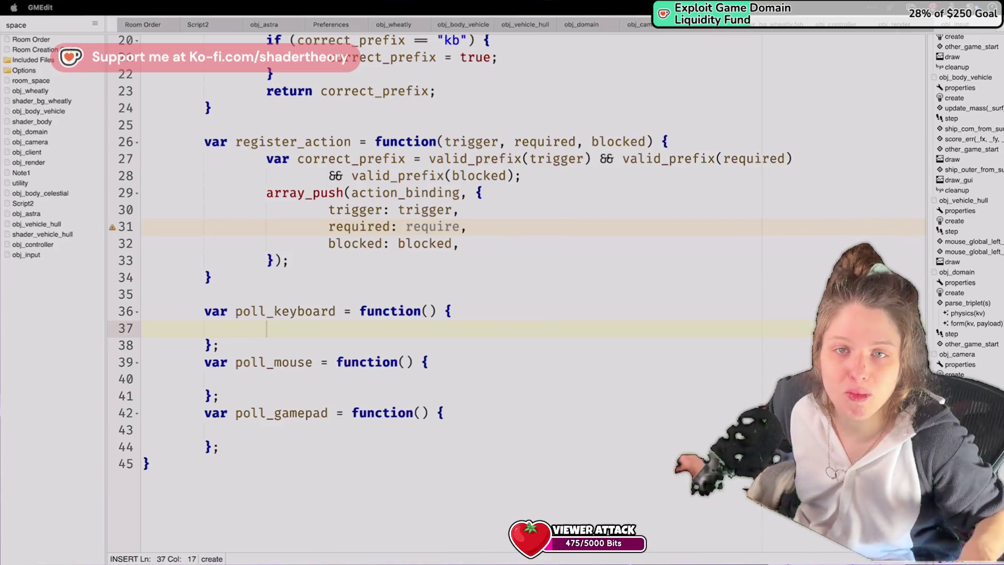
Select the entire input_manager script, then set the caret after the context_stack declaration.
scroll(628, 217, up, 5)
scroll(628, 218, up, 3)
scroll(628, 218, down, 1)
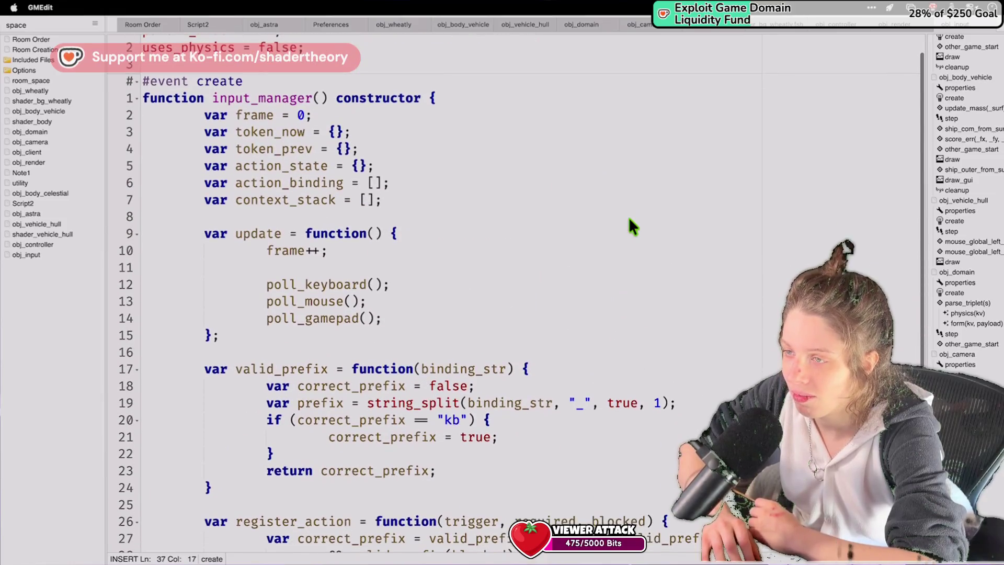
scroll(629, 218, down, 6)
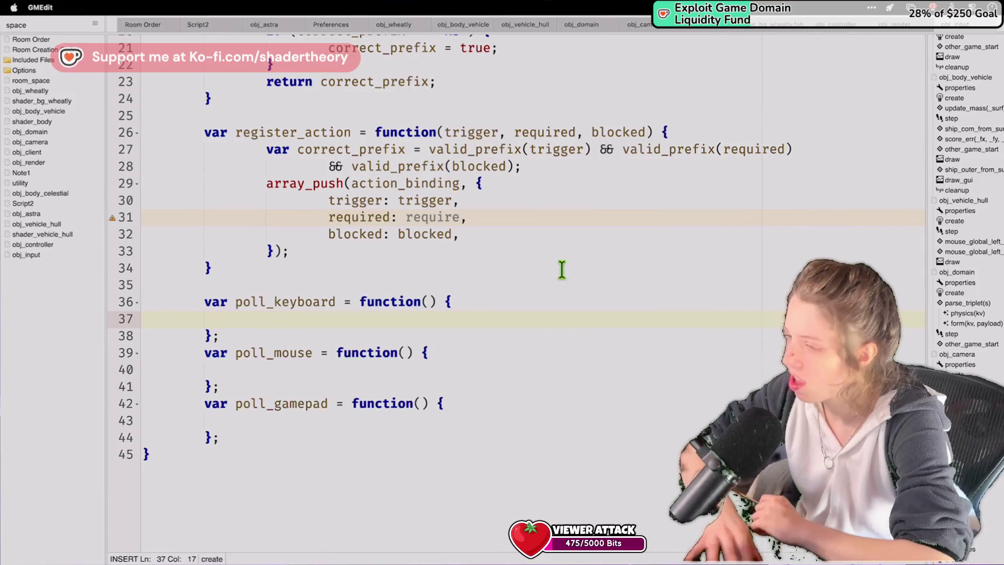
drag(264, 486, 160, 176)
click(175, 211)
key(ctrl+a)
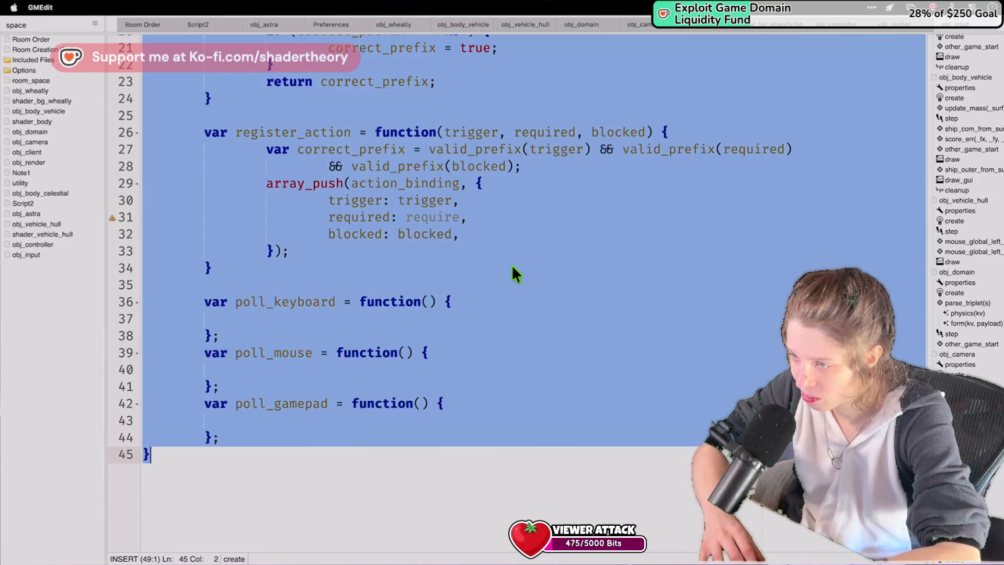
scroll(510, 273, up, 8)
click(475, 227)
Start a gm_lookup struct below context_stack with the entry l_shift: vk_lshift.
key(Return)
text(var game)
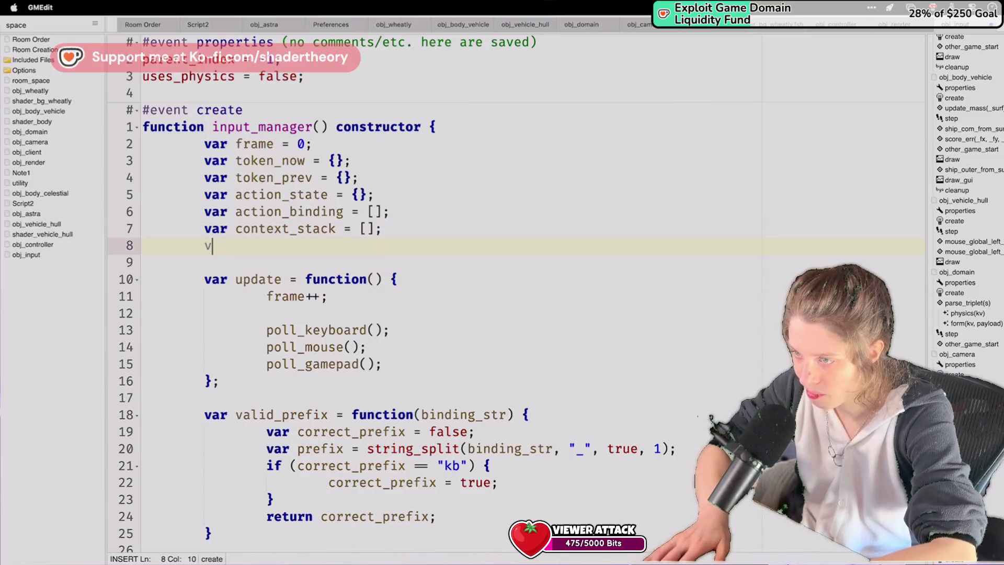
key(BackSpace)
key(BackSpace)
key(BackSpace)
text(m_)
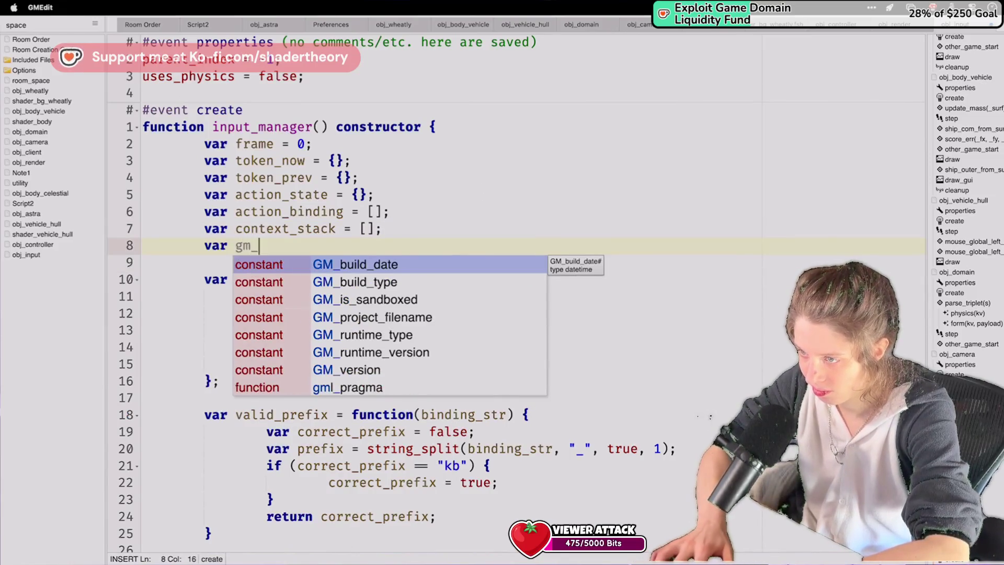
text(lookup = {)
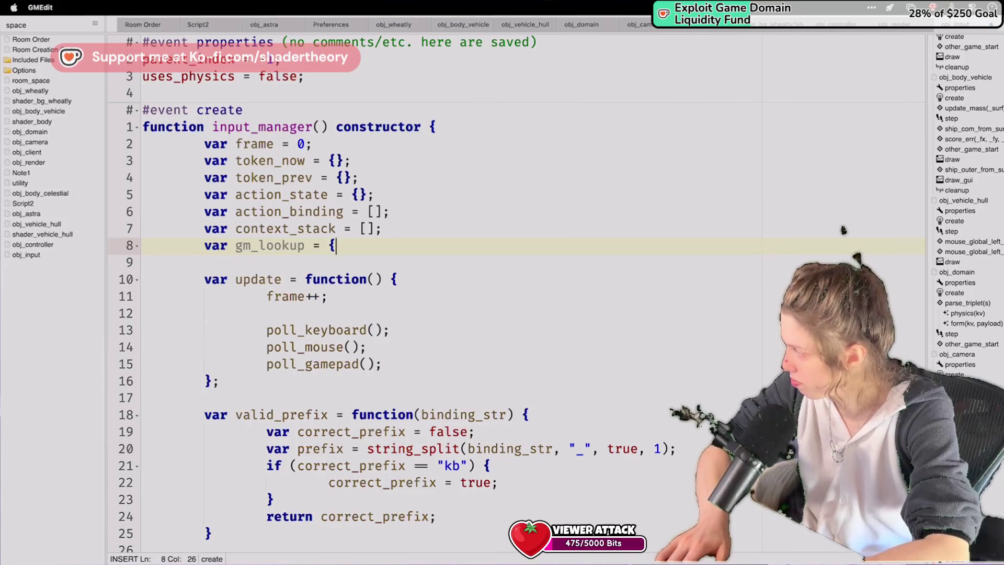
key(Return)
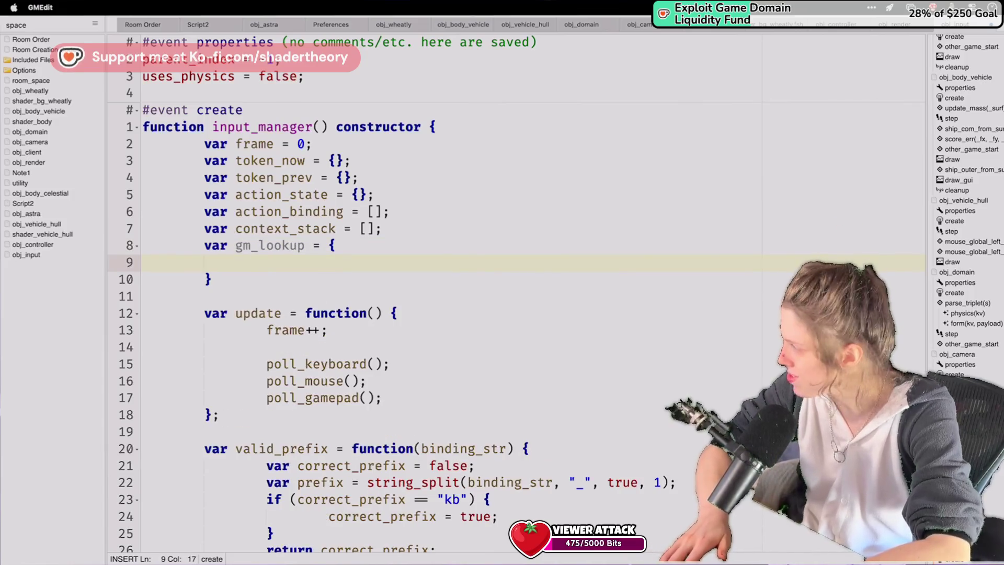
text(shift: vk_shift,)
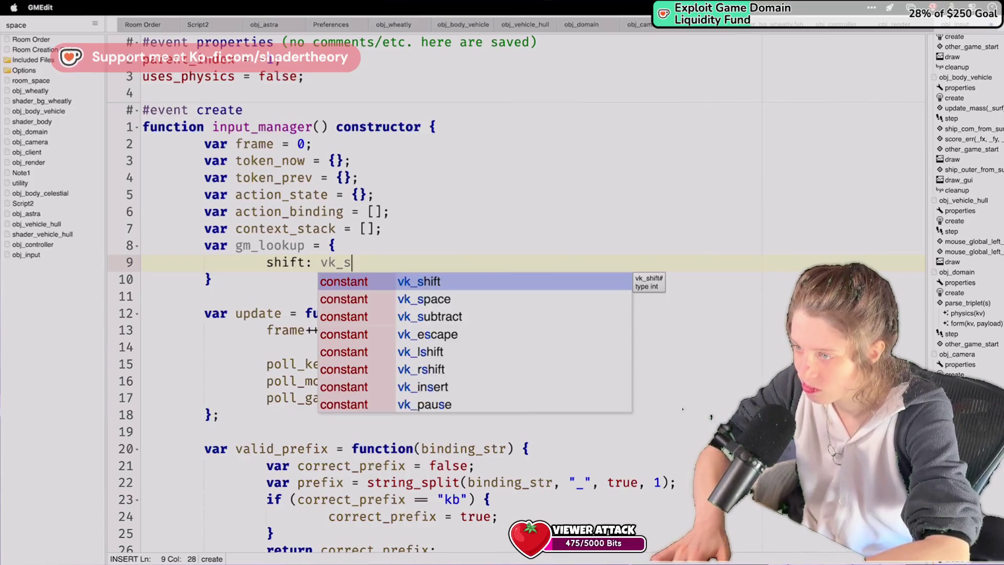
key(BackSpace)
key(BackSpace)
key(BackSpace)
key(BackSpace)
key(BackSpace)
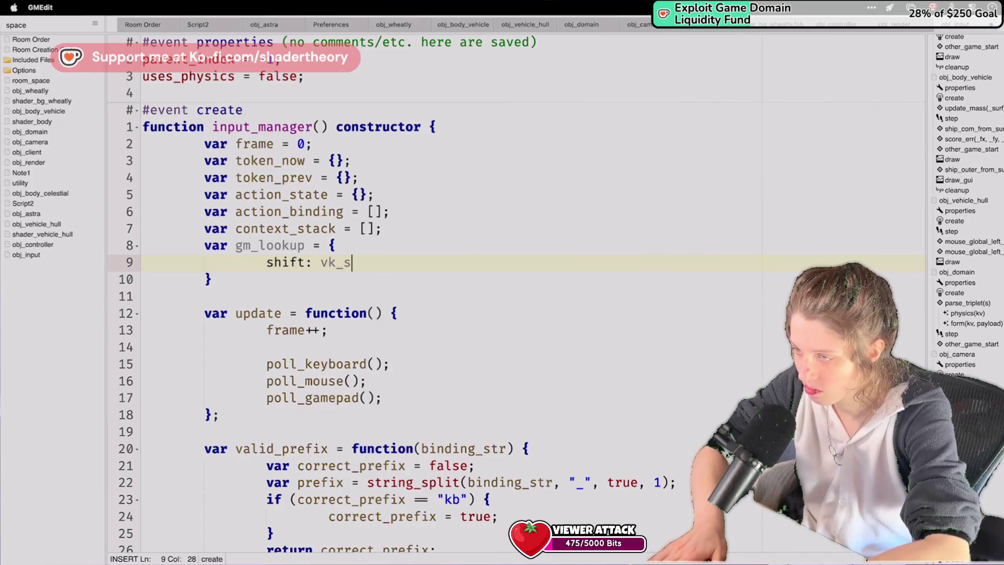
key(BackSpace)
text(l_shift: )
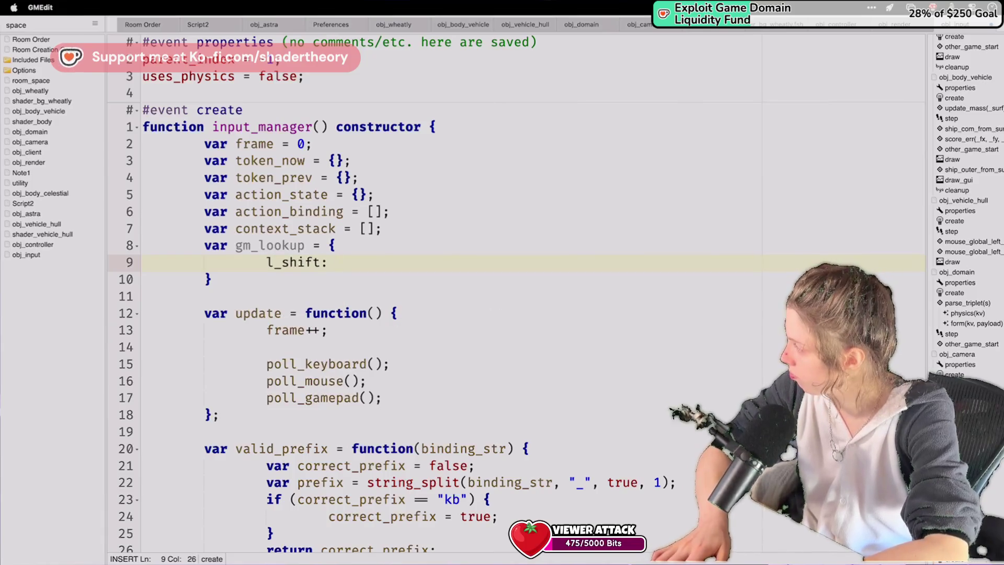
text(vk_lshift,)
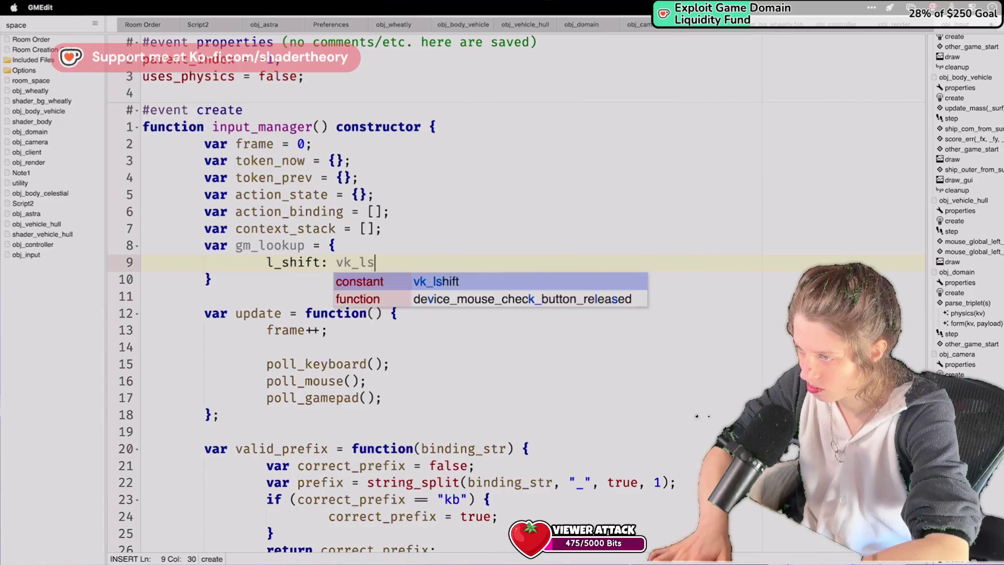
Add the l_ctrl: vk_lcontrol entry and select the whole gm_lookup struct.
key(Return)
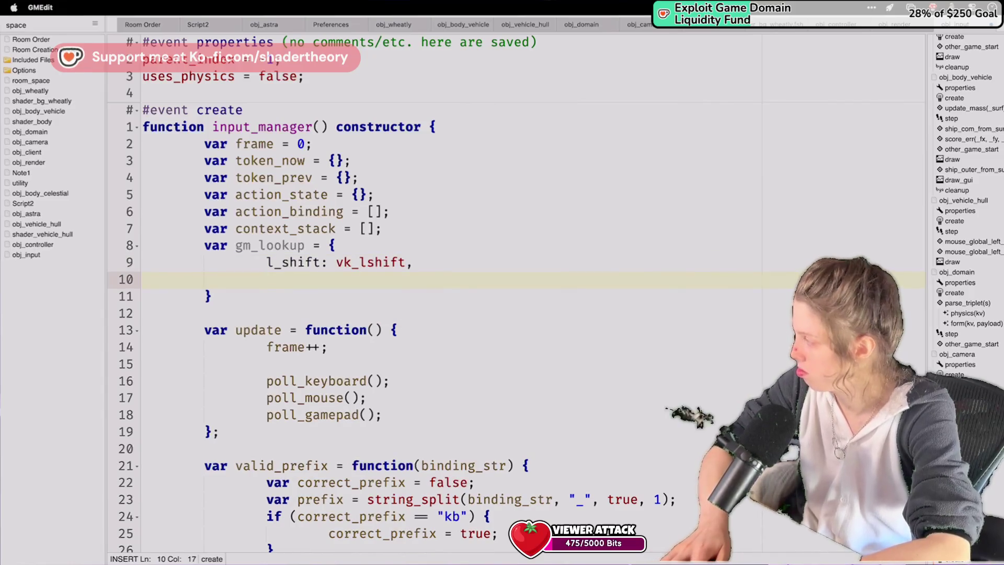
text(c)
key(BackSpace)
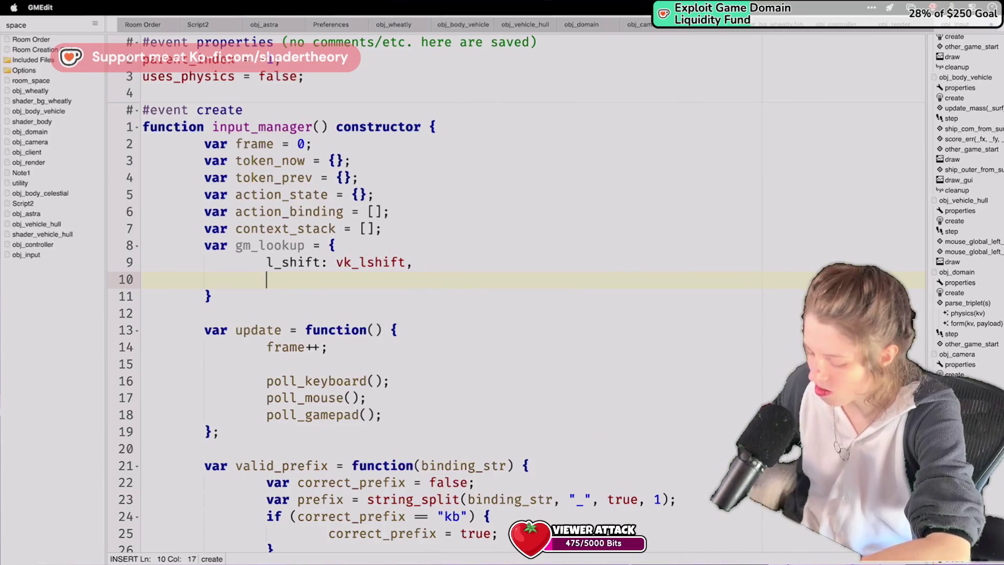
key(BackSpace)
text(l_ctrl: )
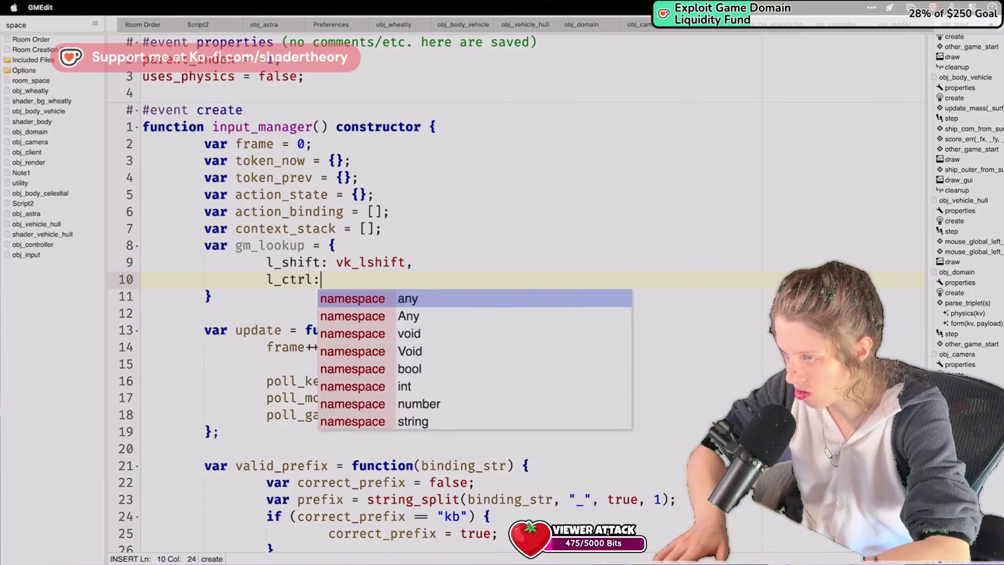
text(vk_)
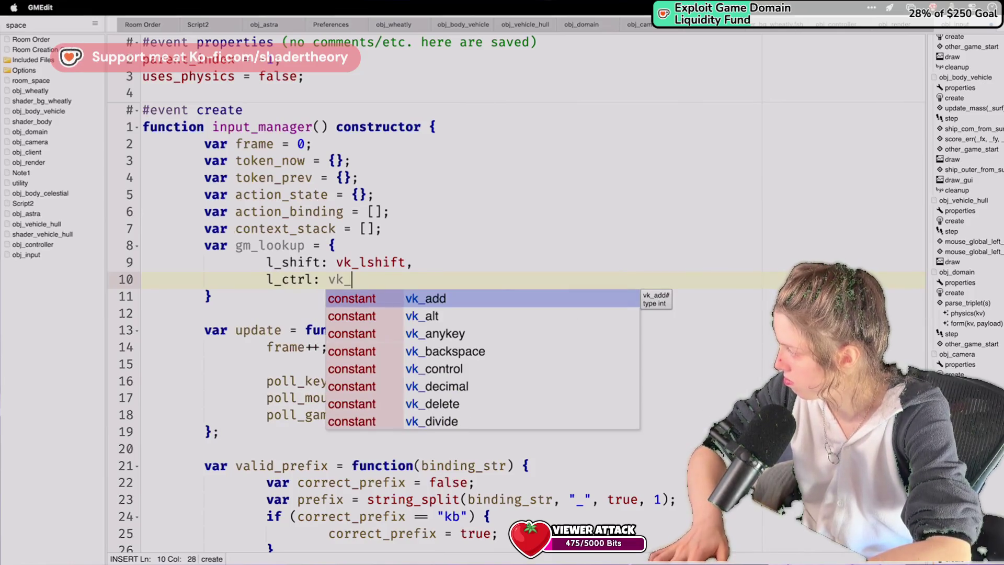
text(lcon)
key(BackSpace)
key(BackSpace)
key(BackSpace)
text(lcontro)
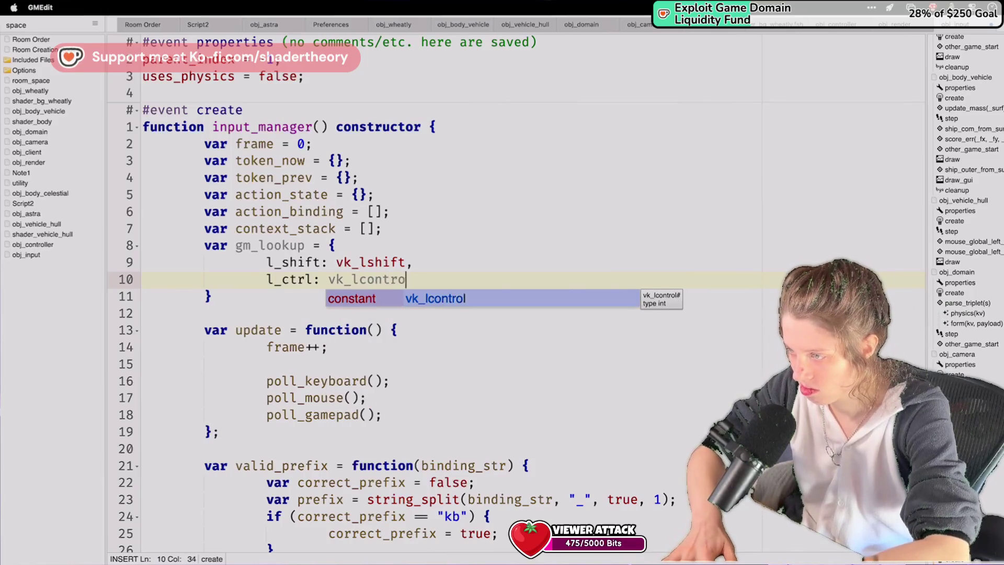
key(Return)
click(212, 296)
shift+click(205, 245)
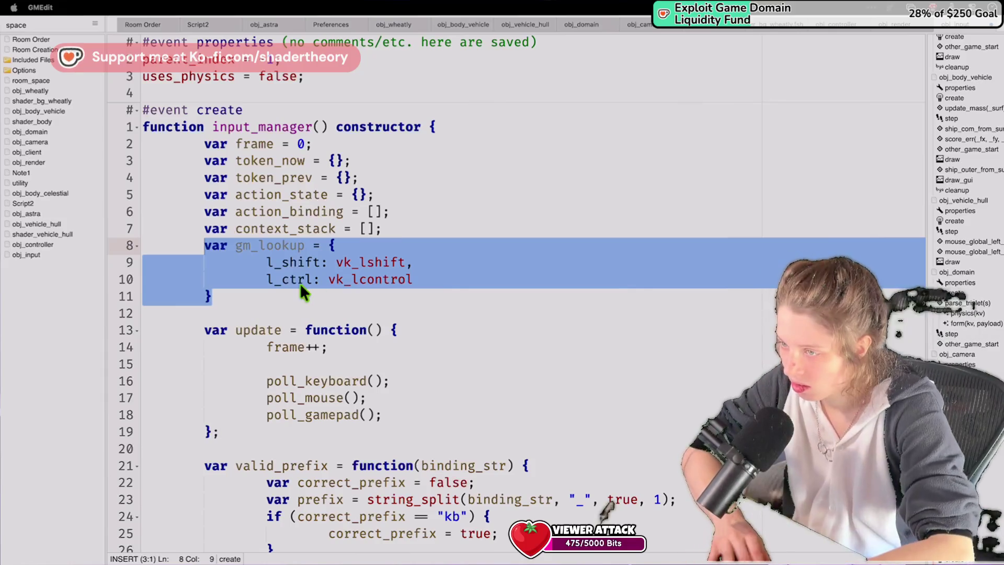
Deselect, then reselect the complete gm_lookup struct block.
click(225, 298)
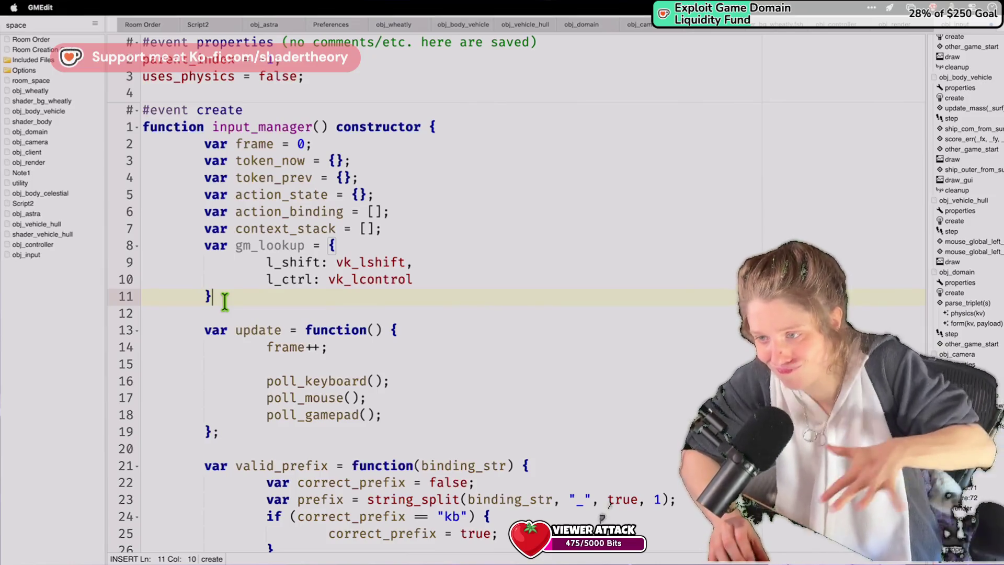
click(213, 308)
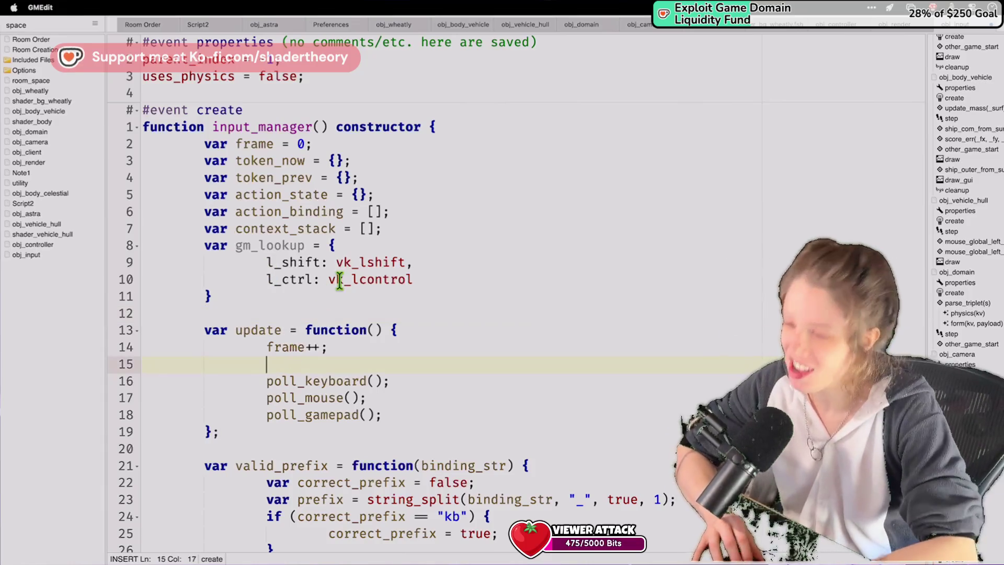
drag(212, 296, 211, 249)
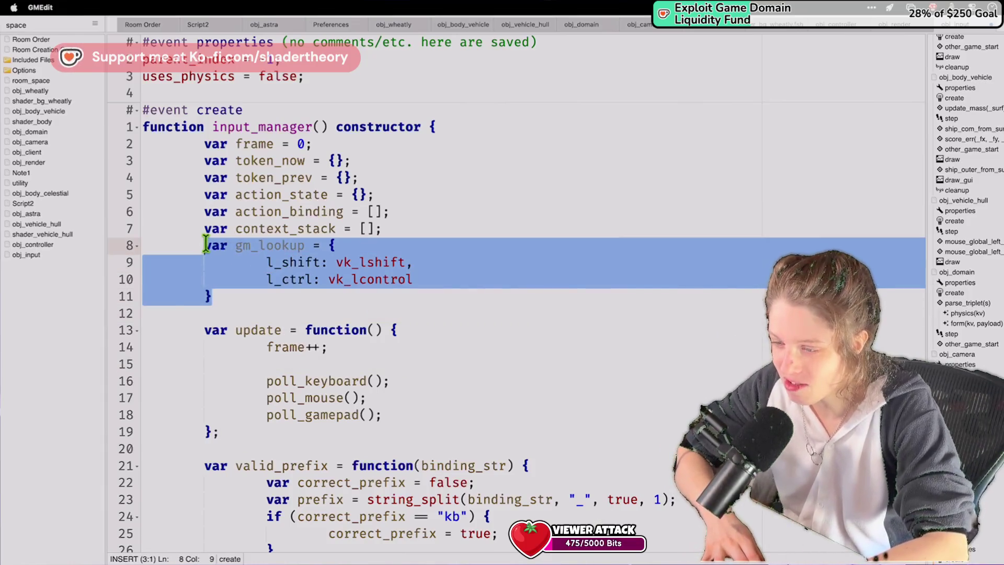
Paste the full key table over gm_lookup and delete the home-through-delete entries.
key(super+v)
scroll(266, 282, up, 15)
scroll(266, 282, down, 4)
scroll(265, 282, up, 3)
scroll(266, 282, up, 3)
scroll(265, 282, down, 5)
drag(178, 318, 385, 439)
key(BackSpace)
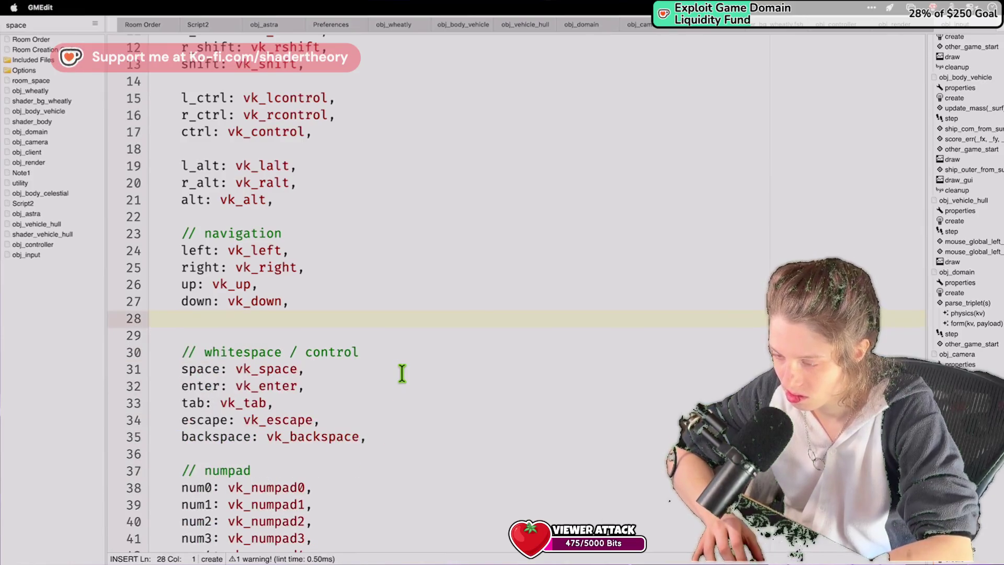
Delete the stray blank line left after the down navigation entry.
scroll(401, 372, up, 3)
click(366, 349)
key(Down)
key(shift+Left)
key(BackSpace)
scroll(366, 348, up, 5)
mouse_move(198, 215)
mouse_down()
mouse_move(291, 510)
mouse_move(292, 561)
mouse_move(214, 472)
mouse_move(209, 540)
mouse_move(170, 195)
mouse_move(229, 189)
mouse_up()
click(230, 188)
Remove the blank line after gm_lookup's opening brace and review the table.
scroll(233, 189, up, 10)
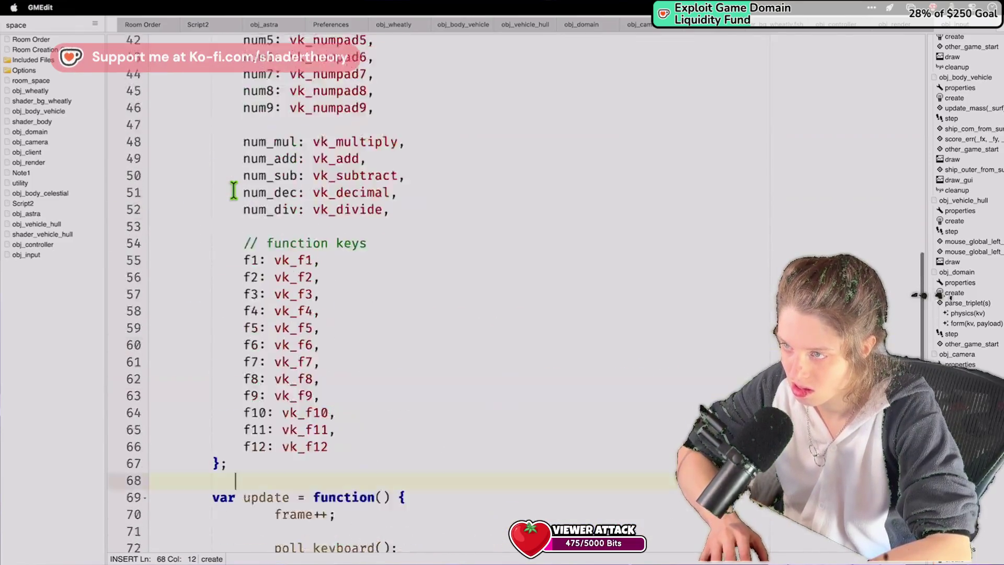
scroll(233, 189, up, 5)
click(254, 178)
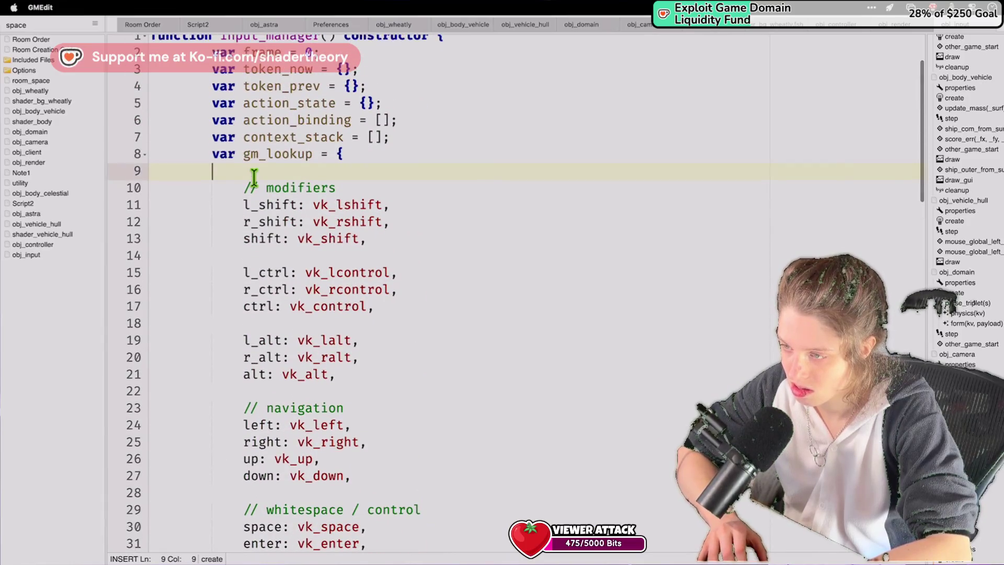
scroll(253, 178, down, 1)
drag(318, 137, 343, 126)
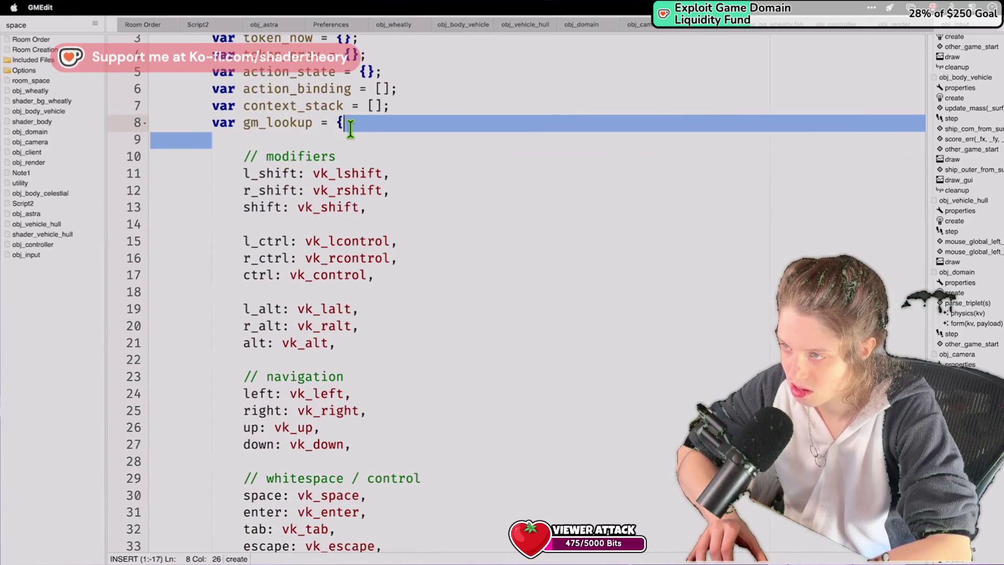
key(BackSpace)
scroll(348, 139, down, 3)
click(348, 142)
scroll(348, 141, down, 2)
scroll(348, 141, down, 10)
scroll(348, 141, up, 15)
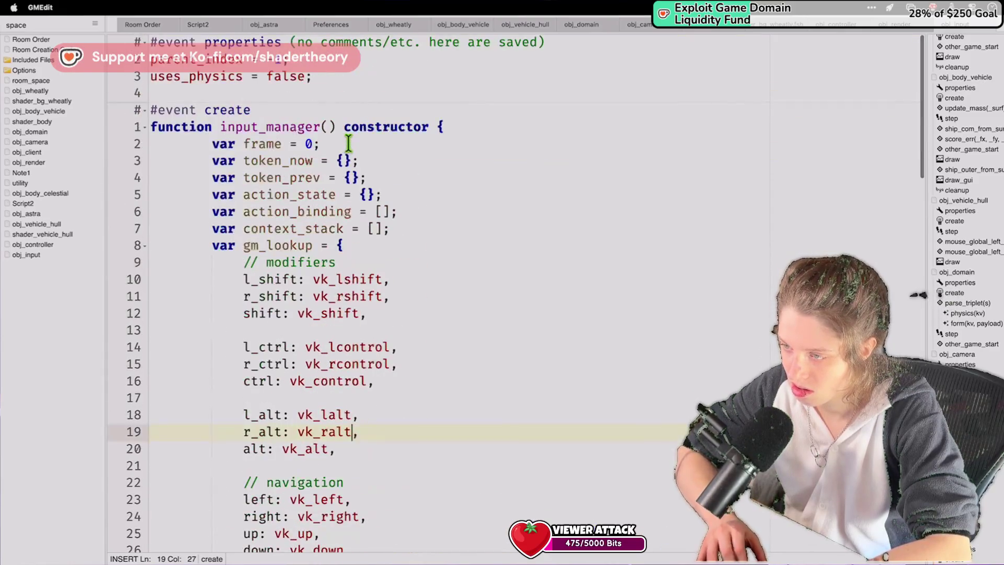
scroll(348, 141, down, 15)
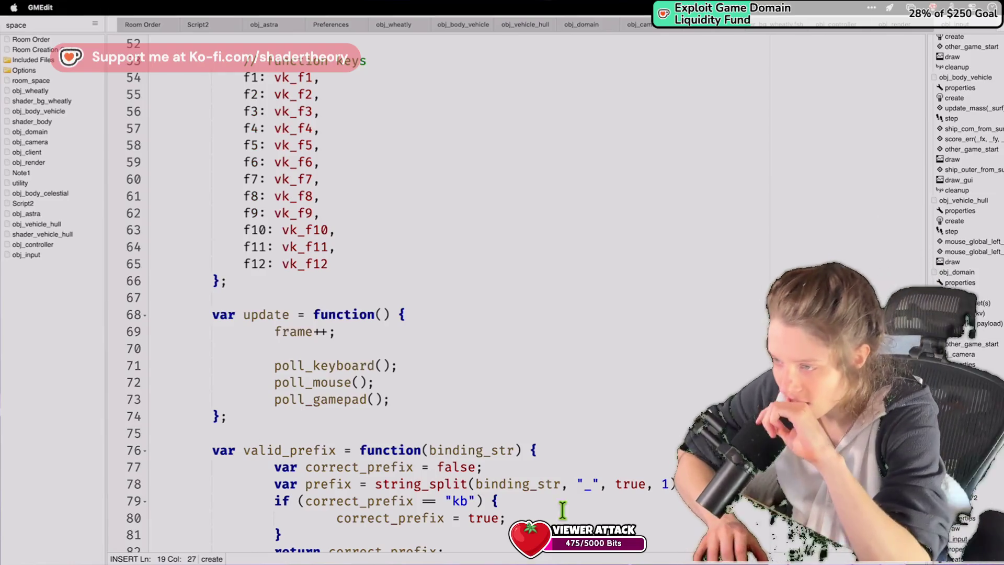
scroll(530, 498, up, 11)
scroll(530, 499, up, 6)
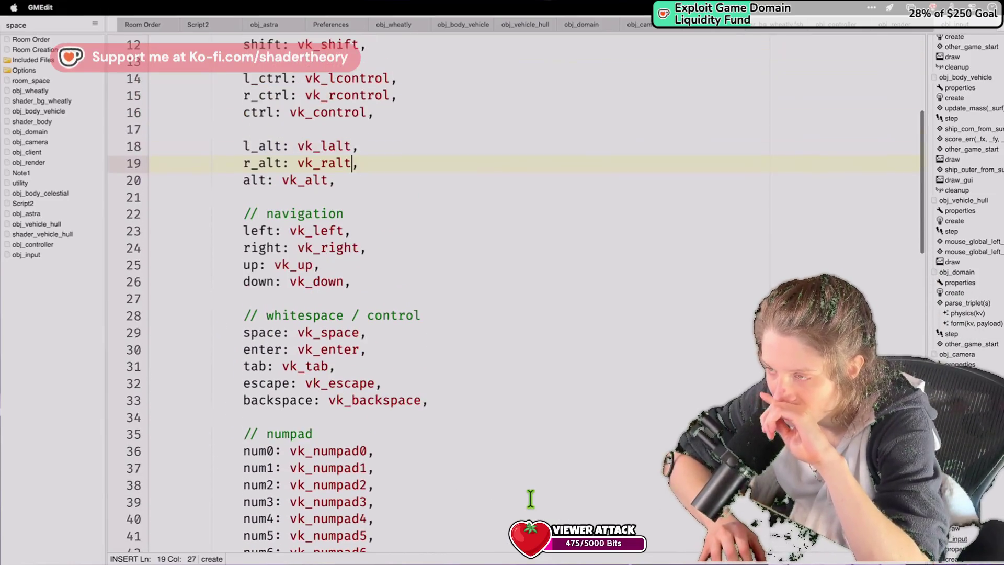
scroll(514, 356, down, 11)
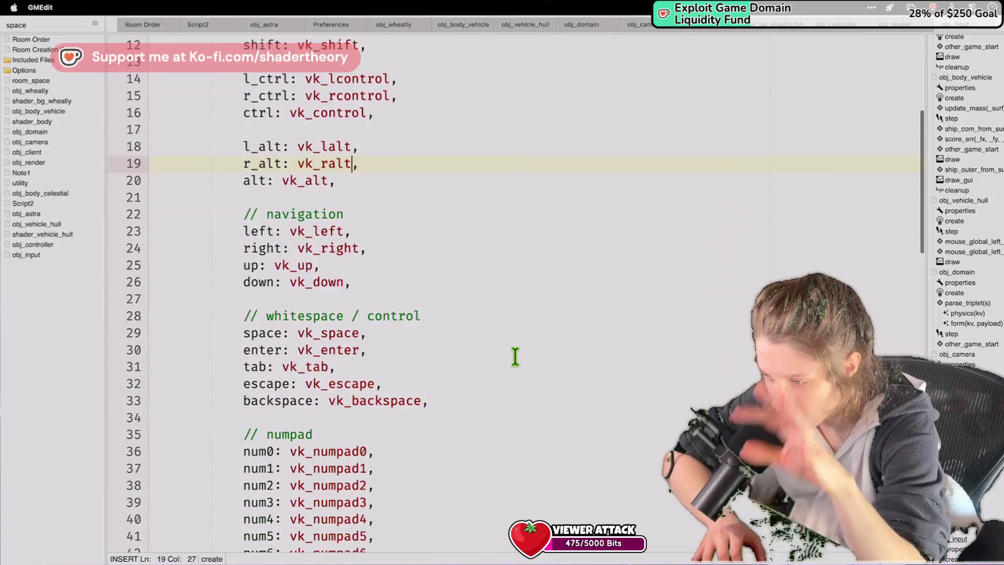
scroll(515, 357, down, 1)
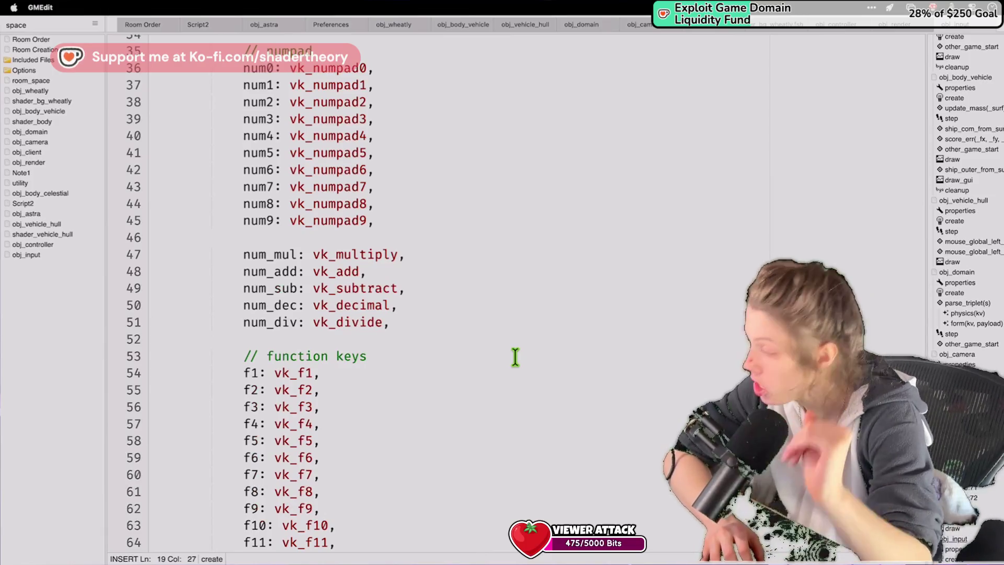
scroll(514, 357, down, 3)
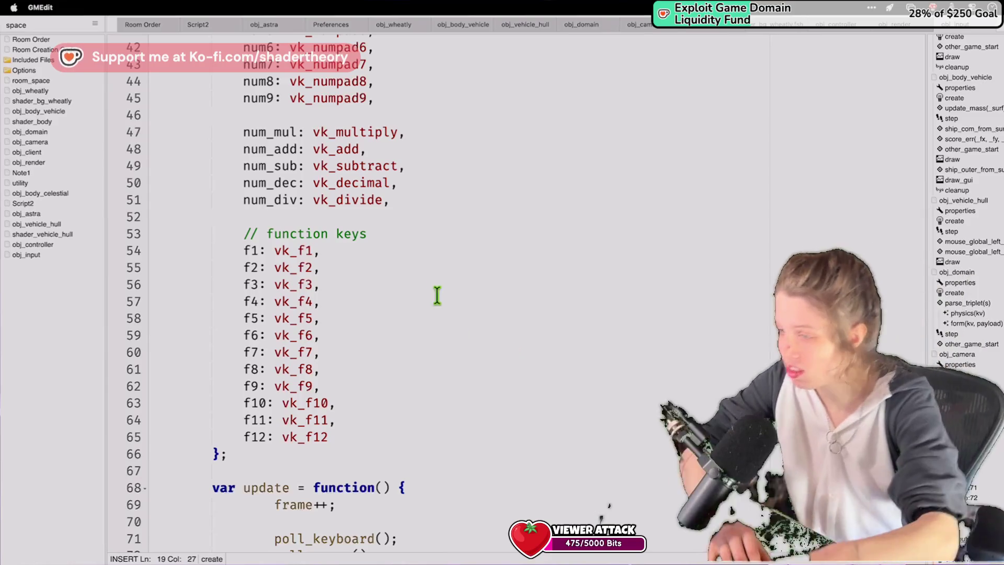
scroll(430, 291, down, 1)
scroll(430, 291, down, 5)
click(428, 287)
scroll(428, 287, up, 4)
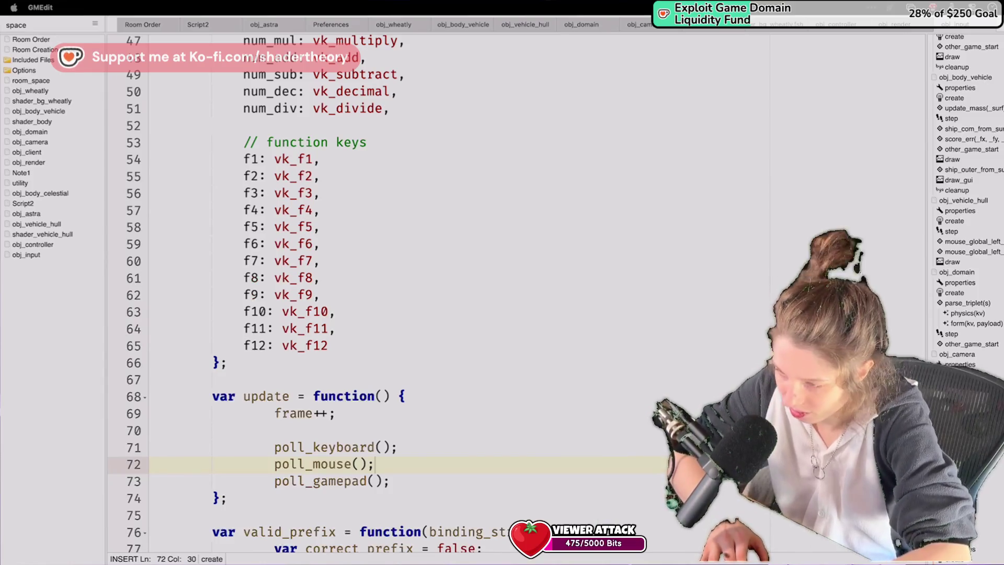
Paste the kb_token_to_vk function on a new line above var update.
click(409, 376)
key(Return)
key(Return)
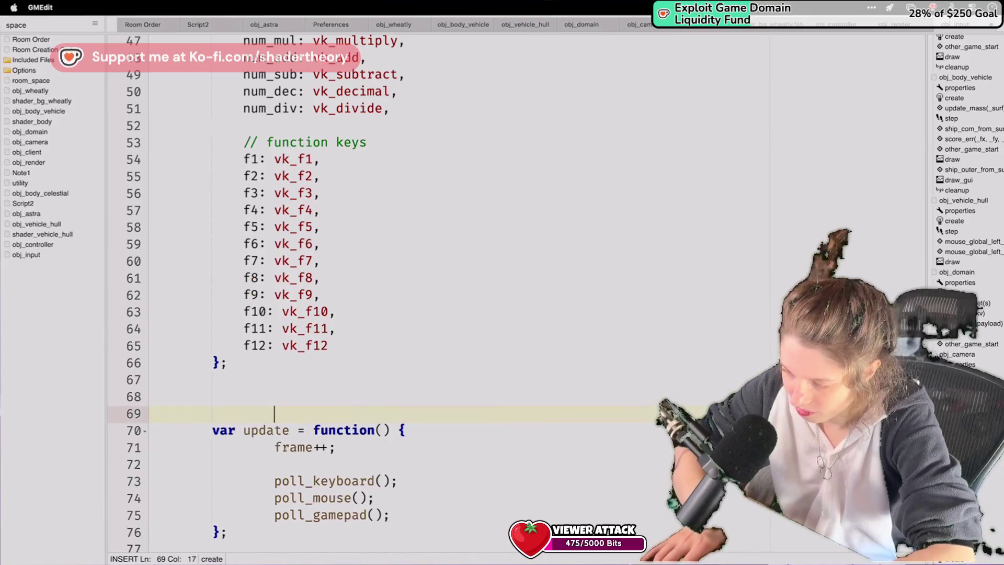
key(shift+Up)
key(BackSpace)
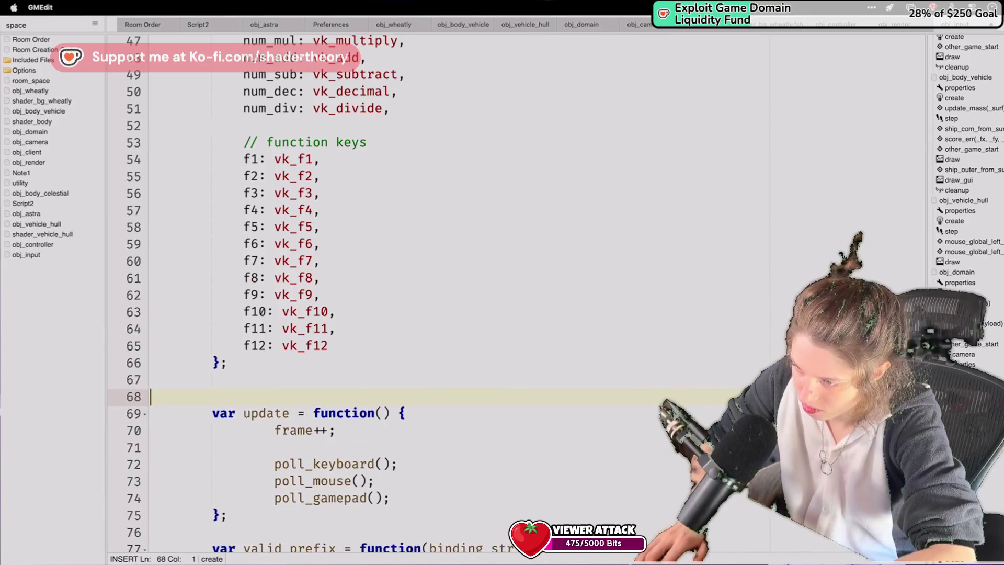
key(Return)
key(ctrl+z)
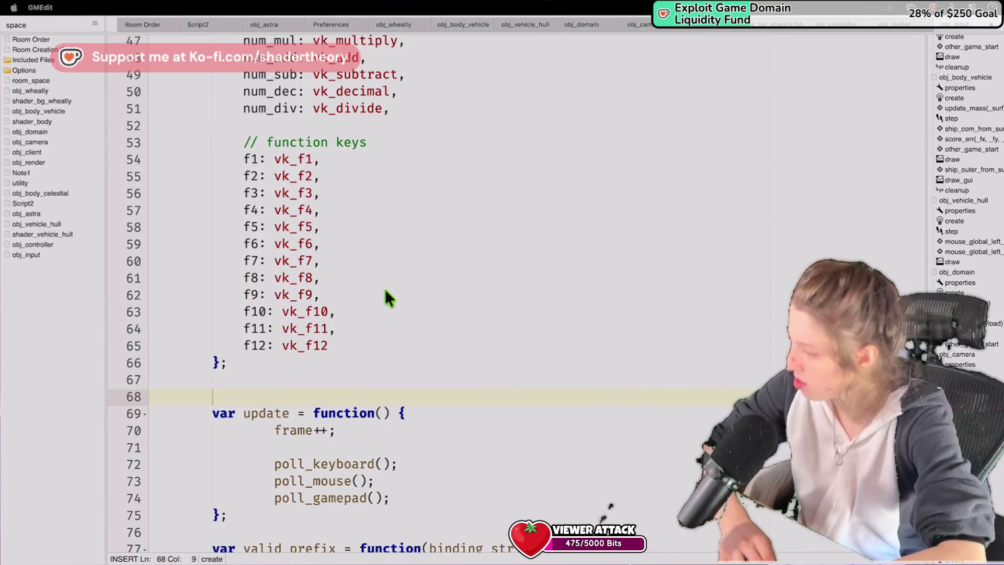
text(function kb_token_to_vk(token) { 	var key = string_delete(token, 1, 3); // remove "kb_"  	if (variable_struct_exists(gm_lookup, key)) 		return variable_struct_get(gm_lookup, key);  	// letters 	if (string_length(key) == 1) 		return ord(string_upper(key));  	// digits 	if (string_length(key) == 1 && real(key) >= 0) 		return ord(key);  	return -1; })
Adjust the indentation of the kb_token_to_vk function body.
drag(185, 547, 151, 289)
key(Tab)
key(Tab)
key(shift+Tab)
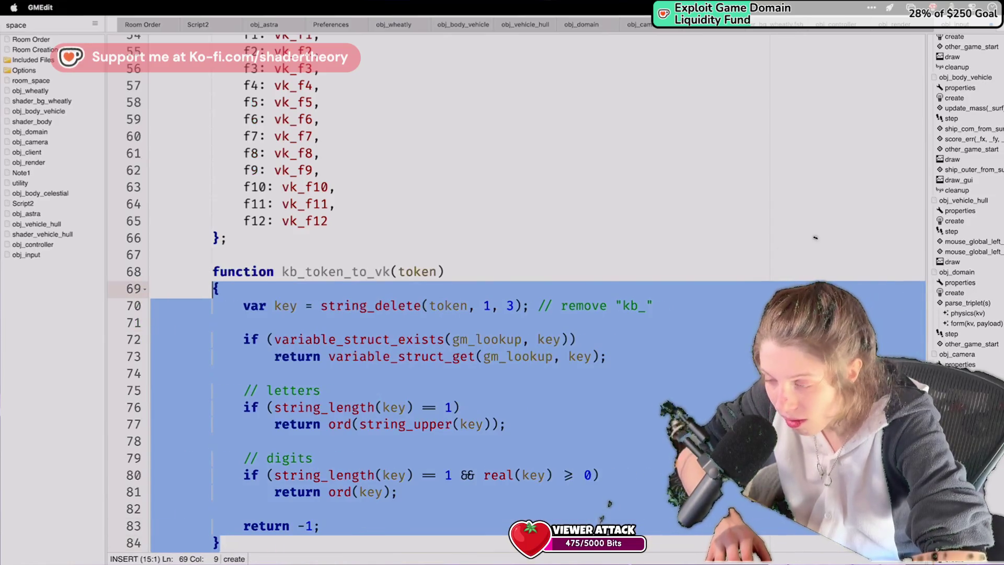
scroll(190, 262, up, 10)
scroll(190, 261, down, 8)
click(439, 302)
scroll(311, 306, up, 3)
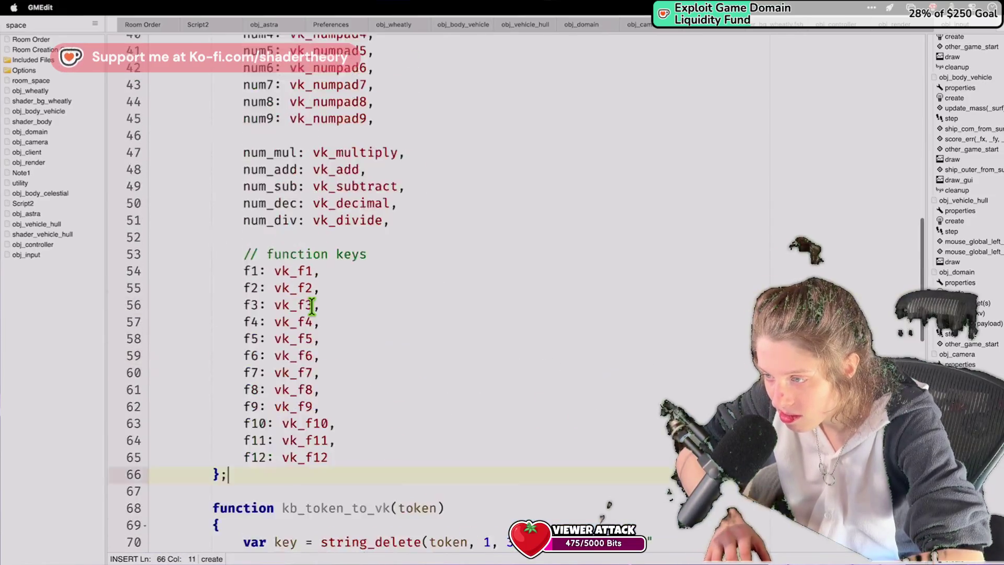
scroll(311, 306, up, 15)
drag(259, 245, 242, 246)
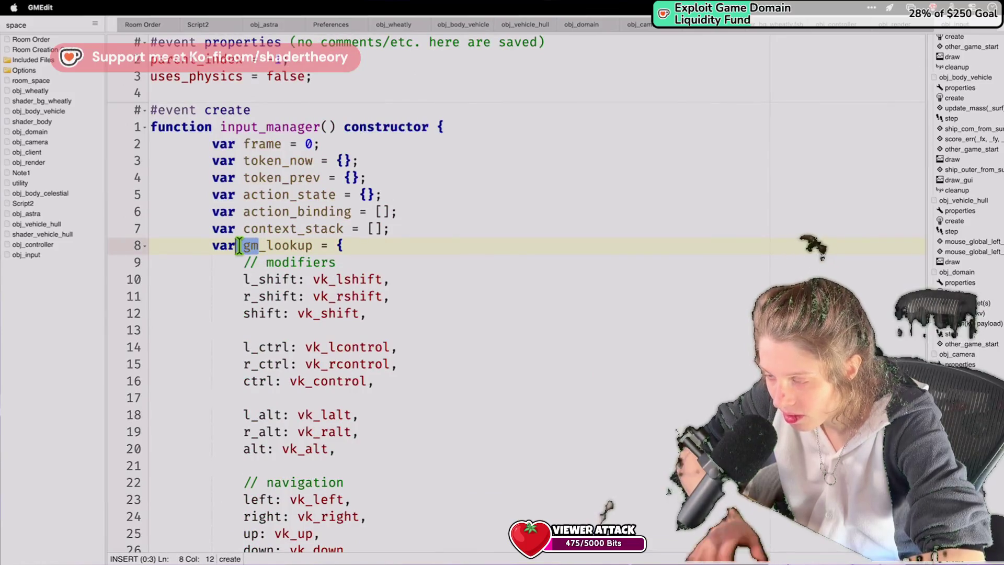
Rename gm_lookup to vk_lookup in the table declaration and both kb_token_to_vk references.
key(BackSpace)
text(vk)
click(302, 228)
scroll(299, 225, down, 10)
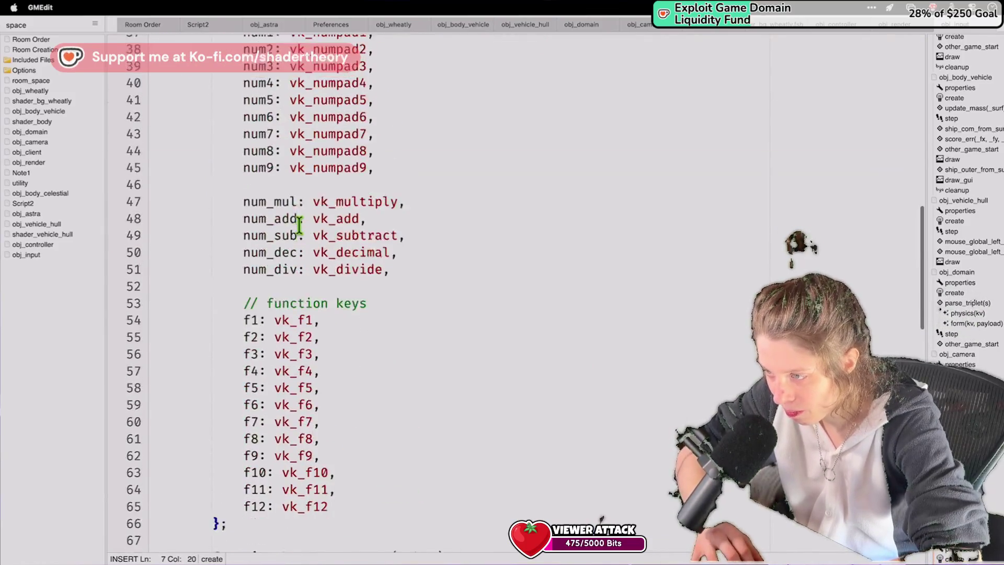
scroll(299, 225, down, 10)
double_click(470, 127)
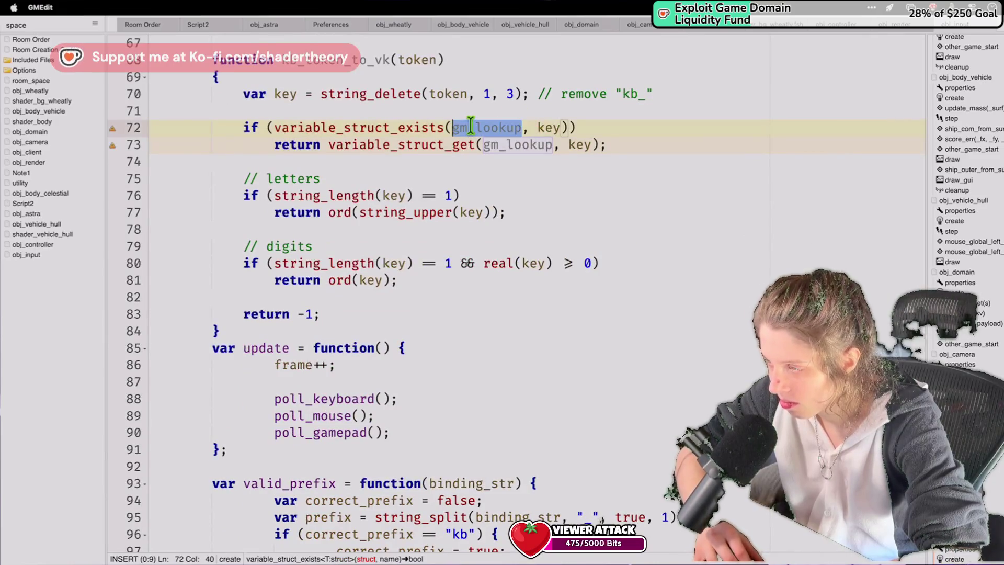
text(vk_lookup)
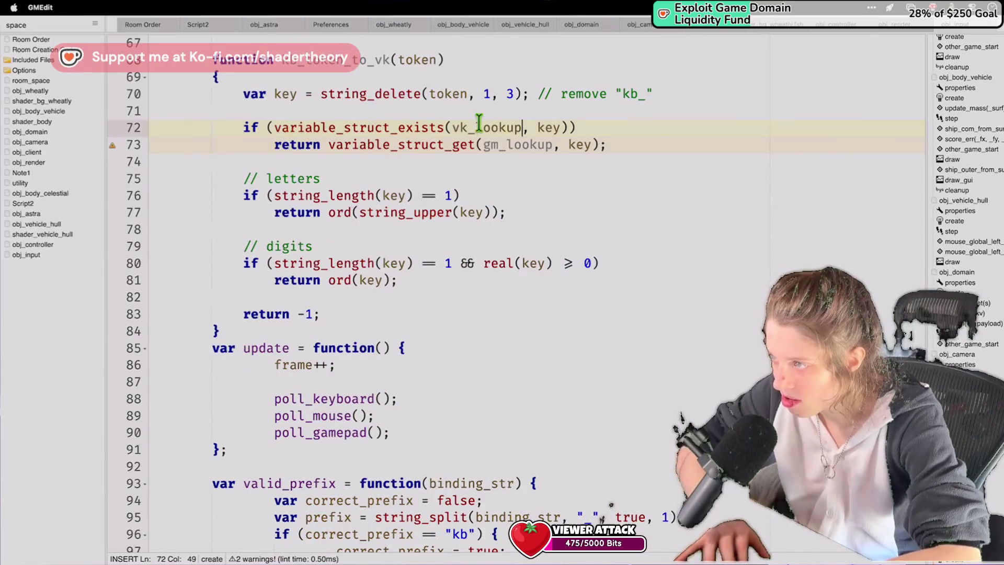
click(499, 145)
key(BackSpace)
key(BackSpace)
text(vk)
click(556, 73)
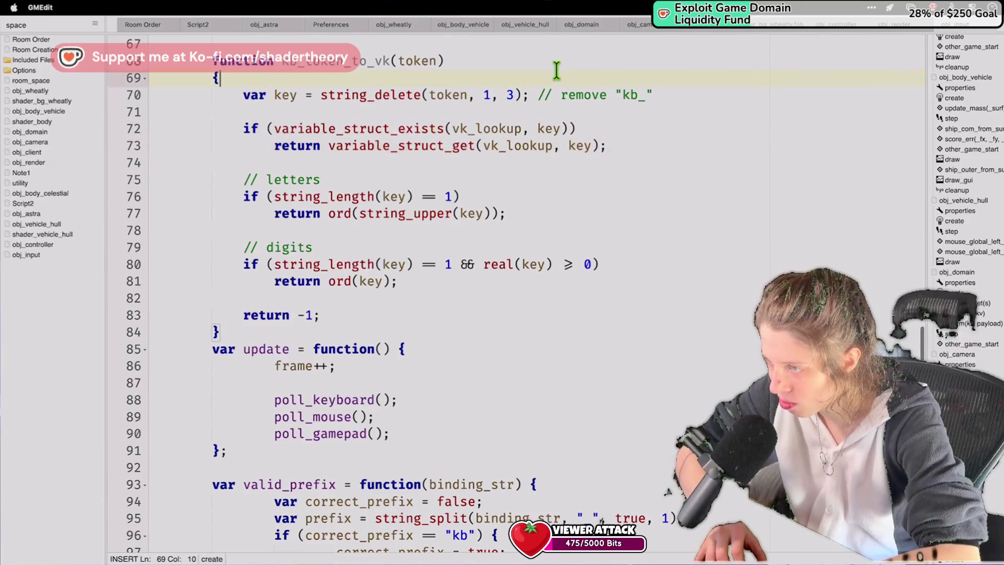
Place the caret on line 113 in the empty poll_keyboard body and reduce its indent.
scroll(478, 370, down, 3)
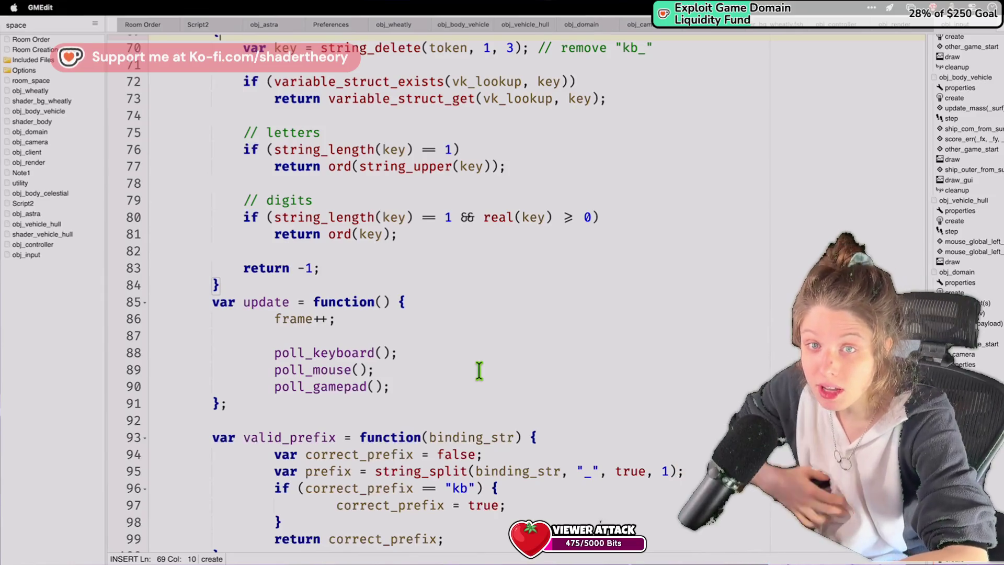
click(478, 454)
scroll(479, 460, down, 3)
scroll(478, 462, up, 9)
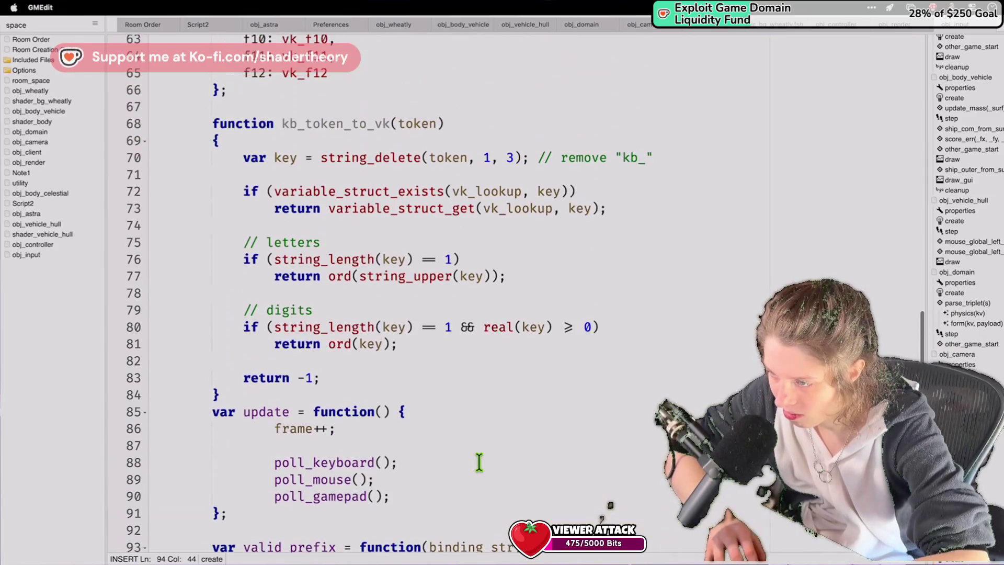
scroll(479, 460, down, 13)
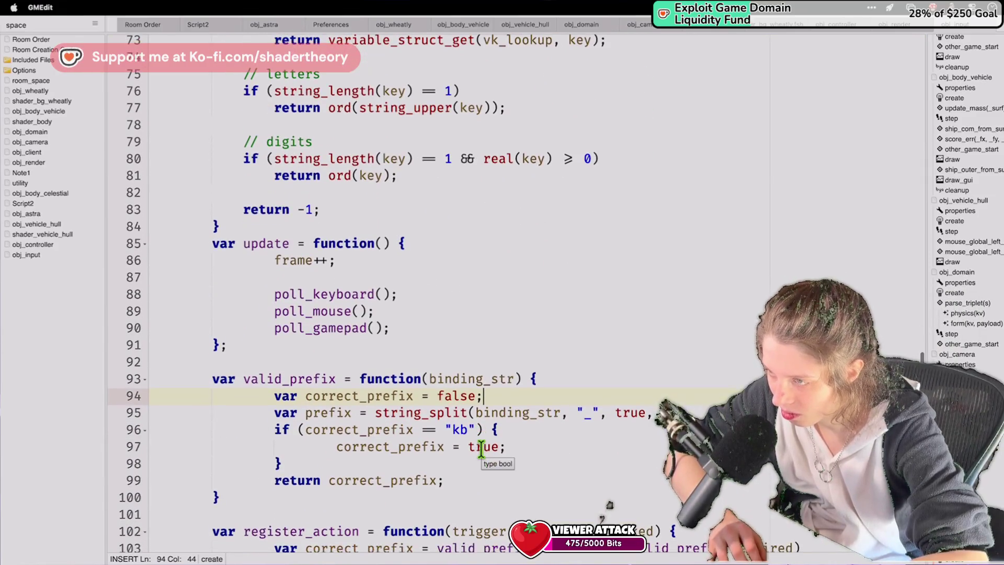
scroll(481, 449, down, 5)
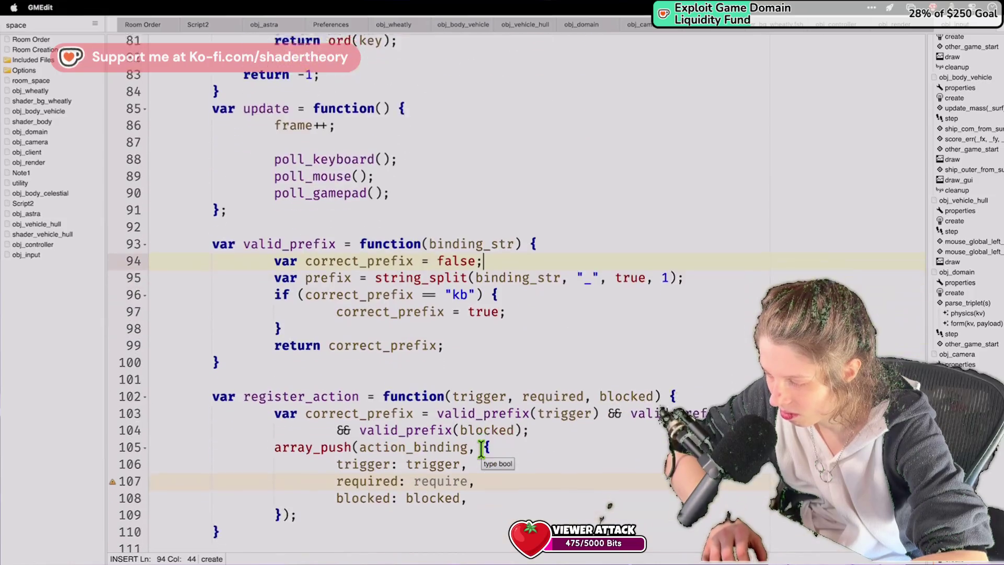
scroll(481, 449, down, 5)
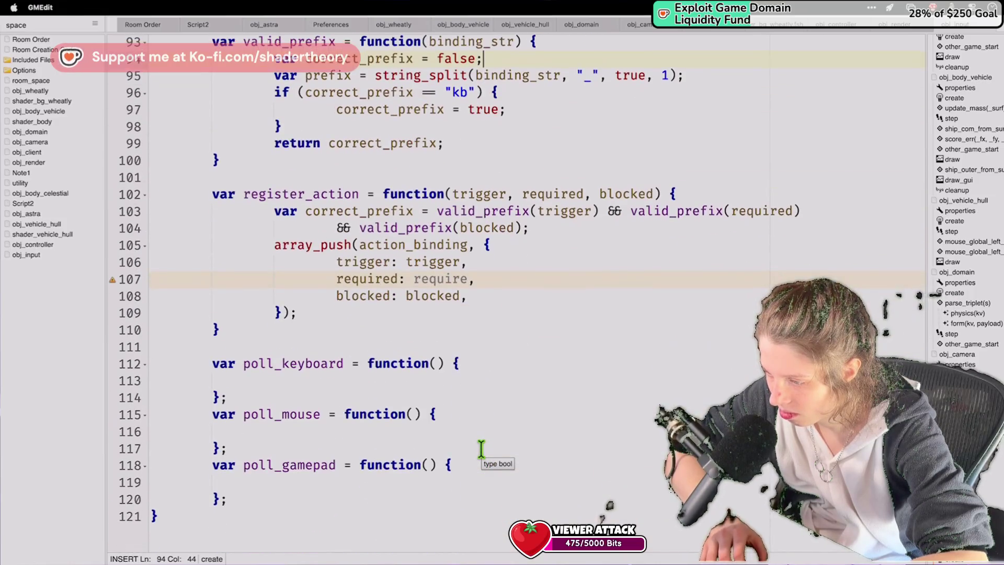
click(467, 370)
click(468, 379)
drag(468, 378, 491, 370)
click(502, 385)
key(BackSpace)
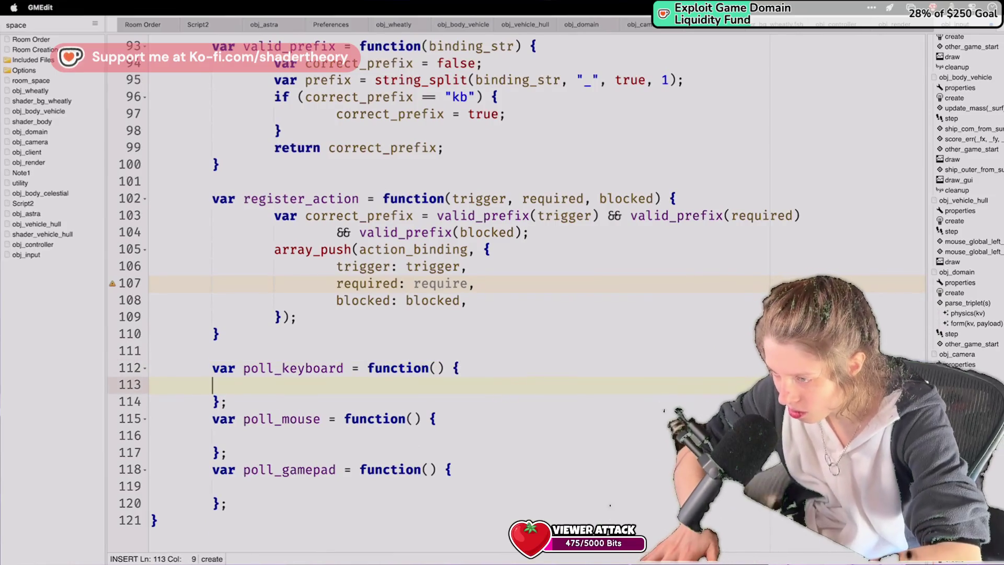
Add an outer for loop over i < array_length(action_binding) in poll_keyboard.
key(Tab)
text(for)
scroll(418, 292, up, 20)
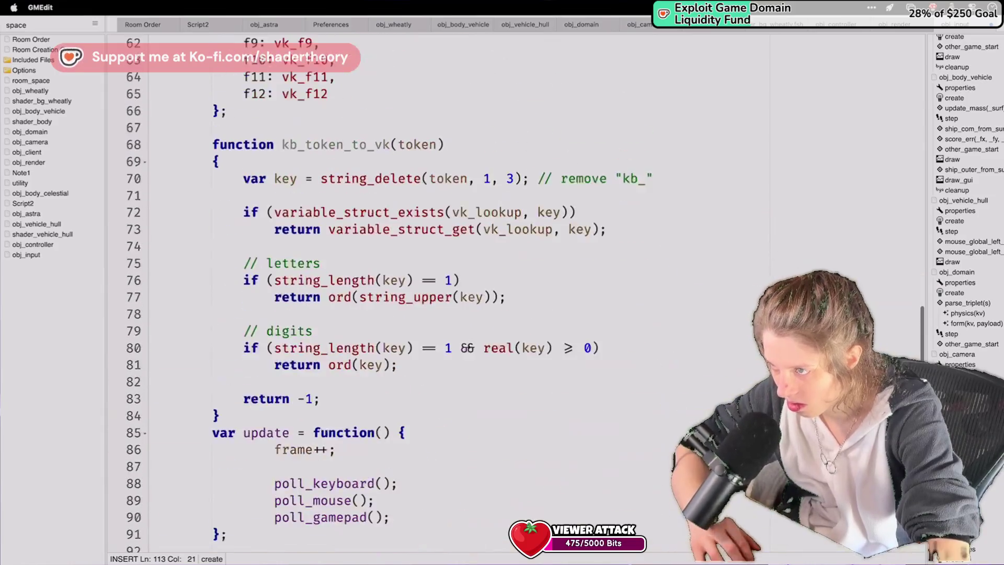
scroll(418, 293, up, 6)
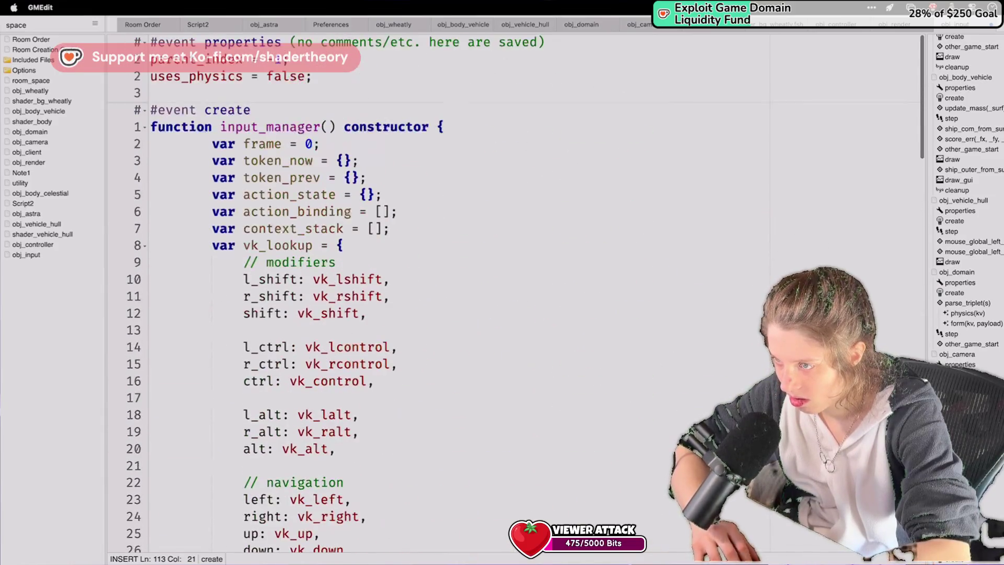
scroll(392, 292, down, 20)
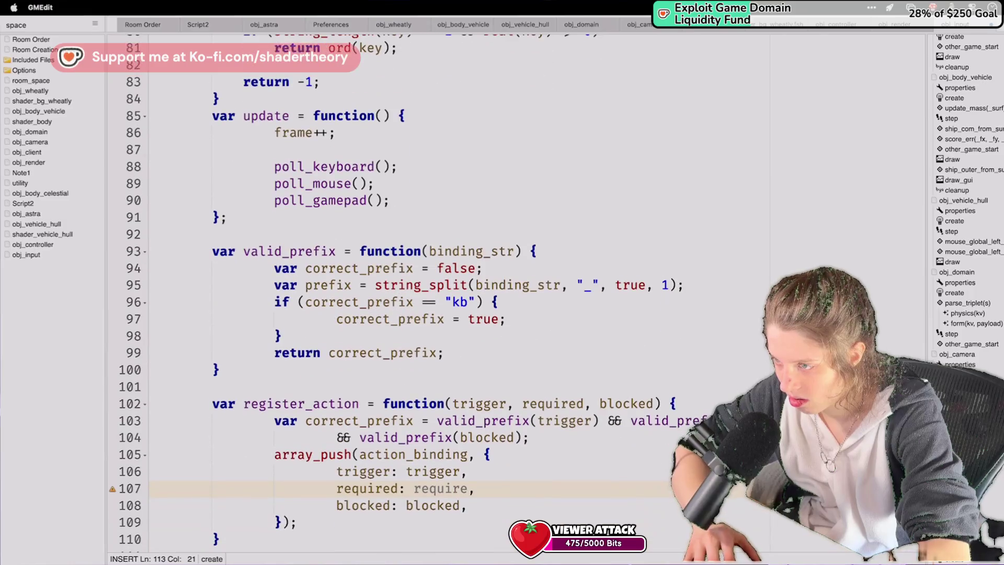
scroll(392, 293, down, 1)
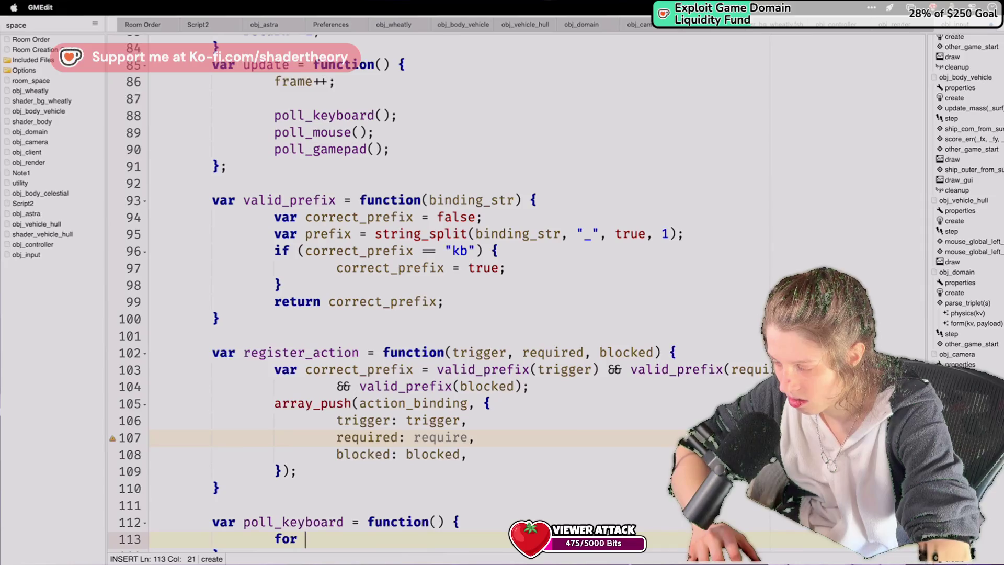
scroll(392, 293, down, 6)
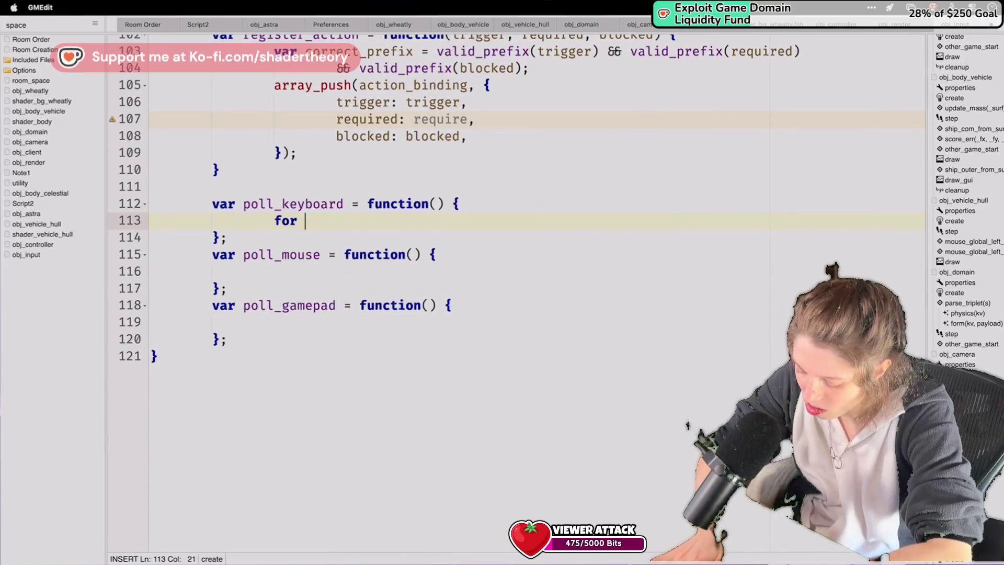
text(var i = 0; i < a)
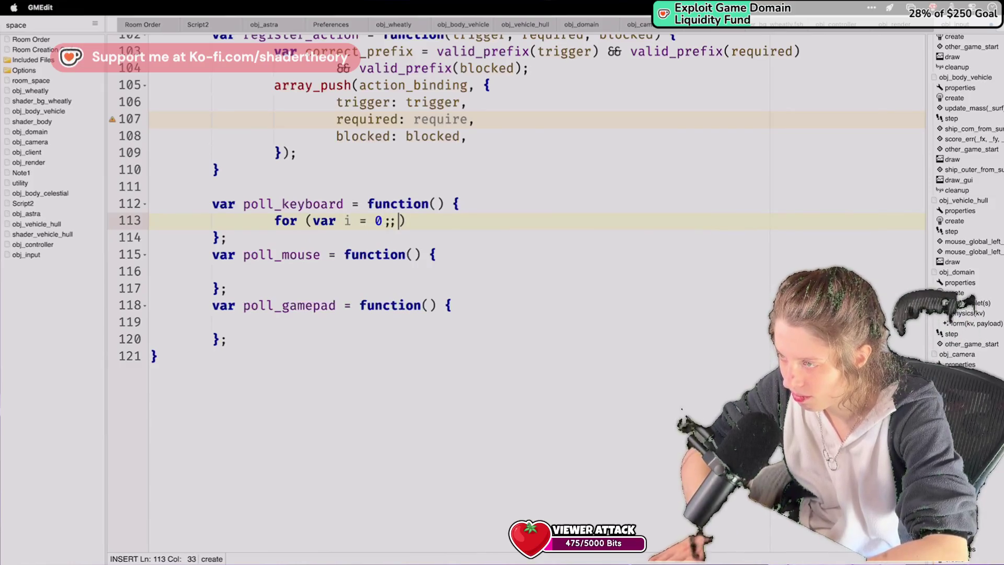
text(rray_)
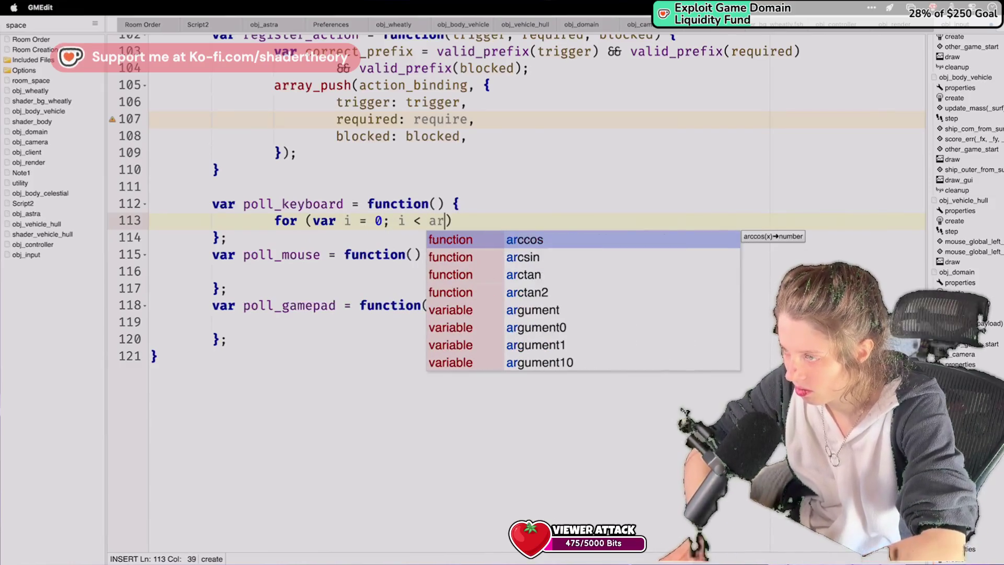
text(lengt)
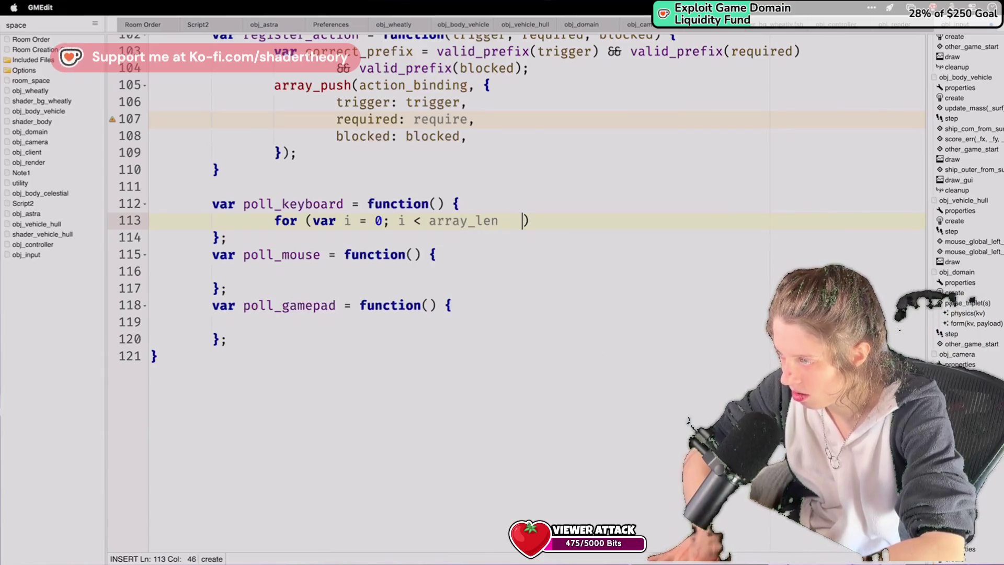
text(h(a)
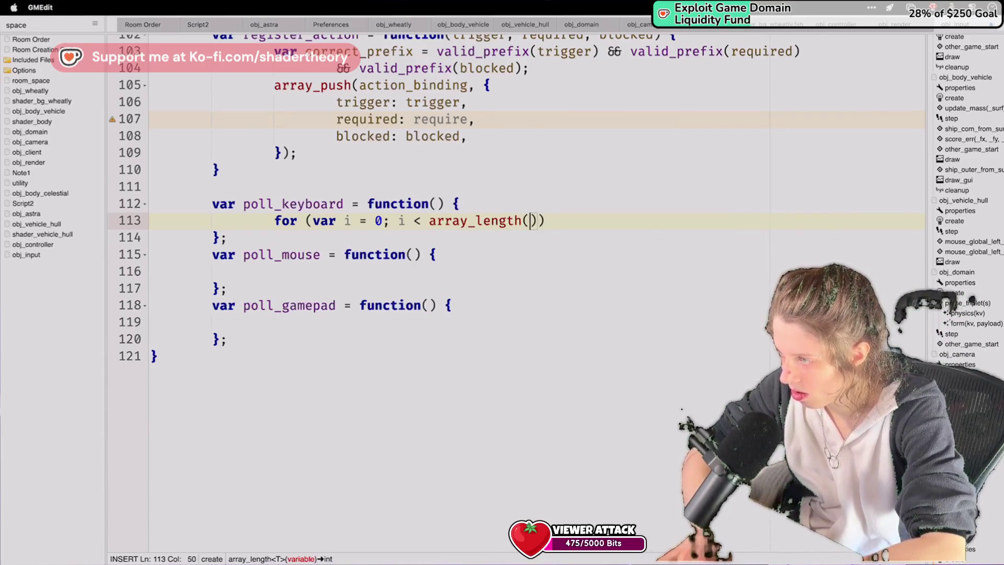
text(ction_)
text(binding); )
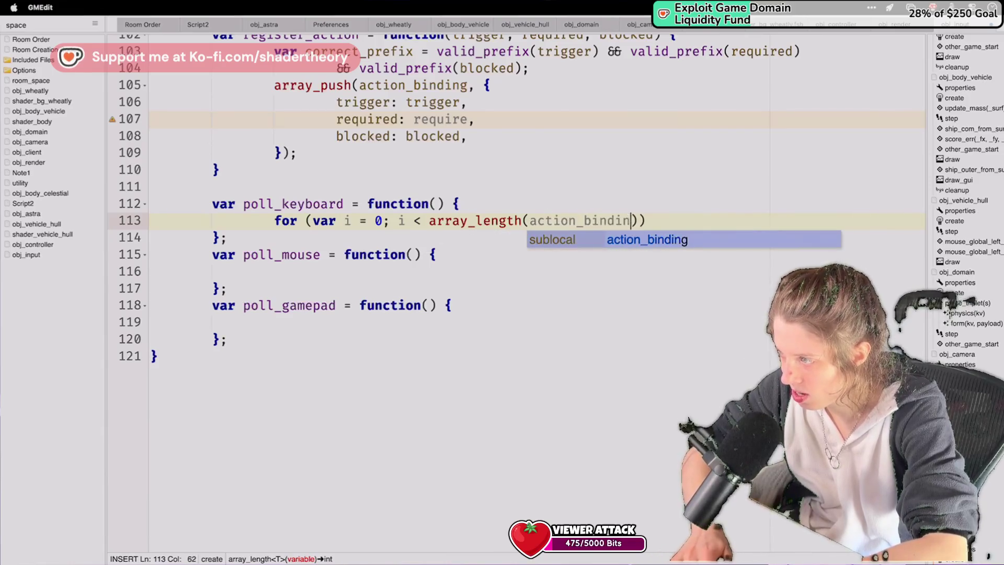
text(i++))
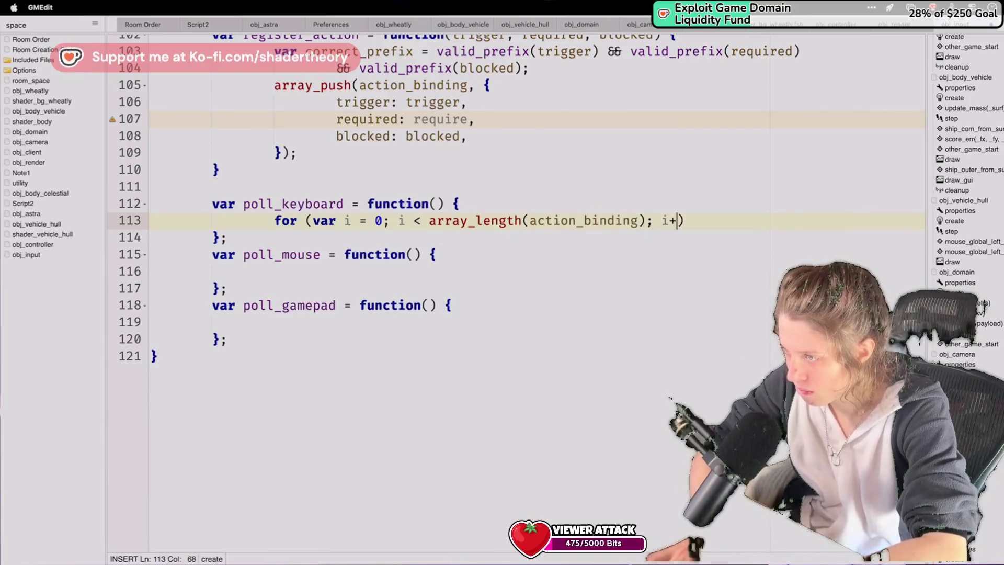
text( {)
key(Return)
Nest an empty for loop over j < array_length(binding.trigger) inside it.
text(for)
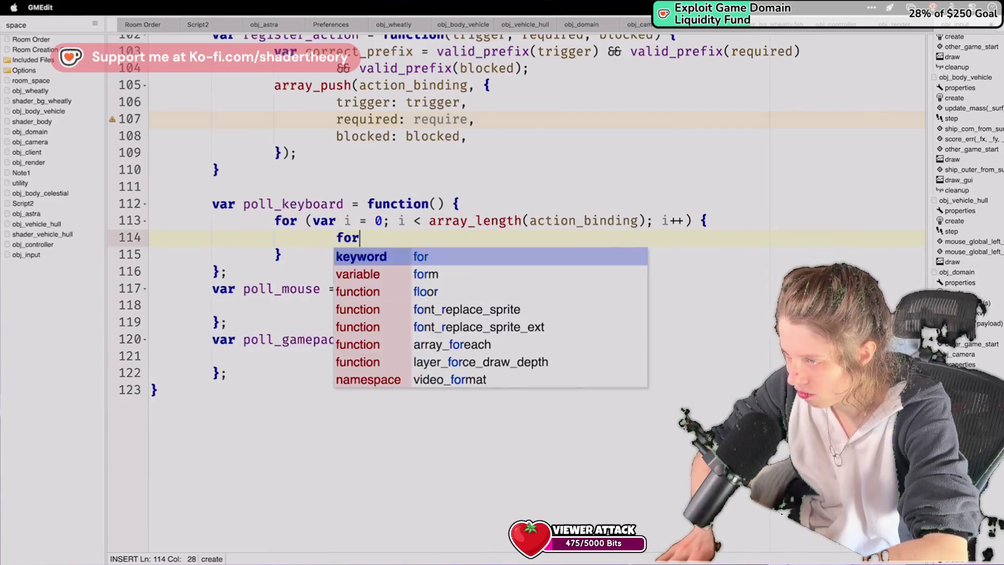
text((var i = 0; i < a)
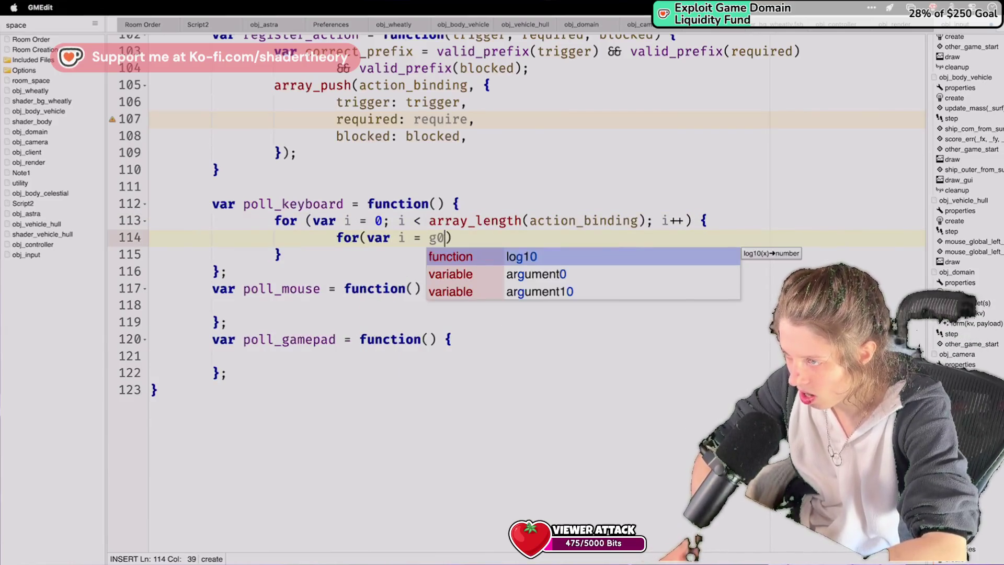
text(rray_length()
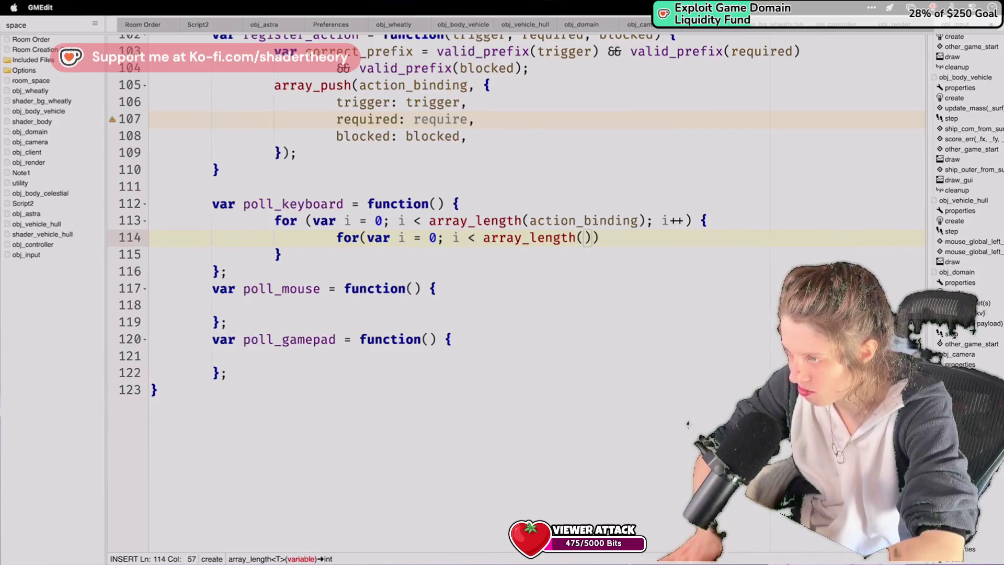
double_click(401, 238)
text(j)
double_click(460, 238)
text(j)
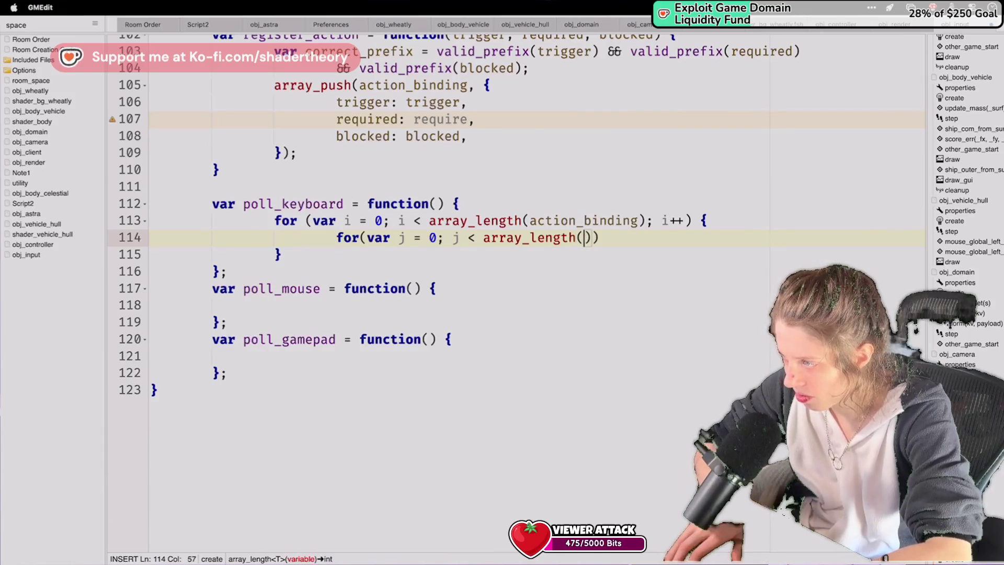
text(binding)
text(;)
click(638, 238)
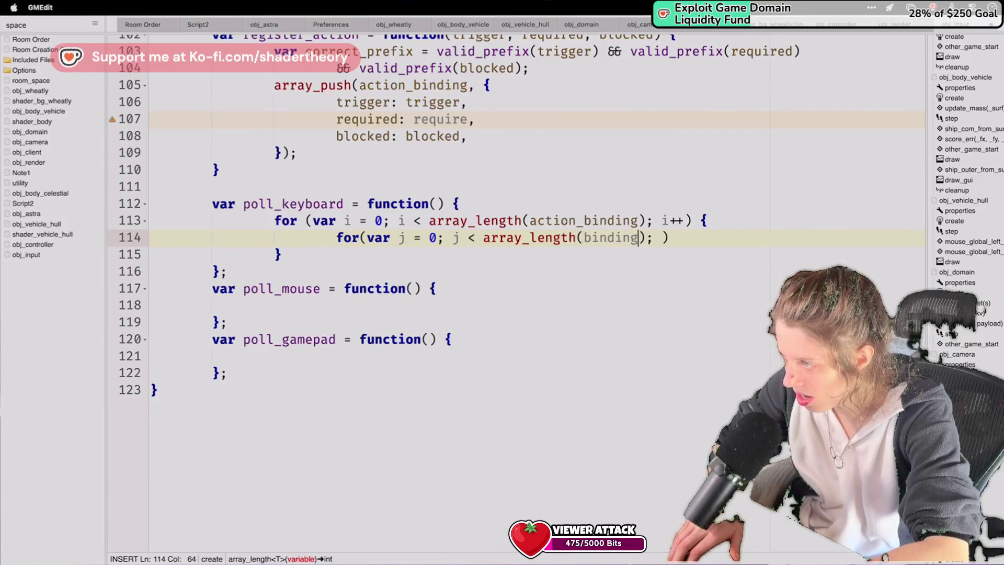
text(trigger)
key(Right)
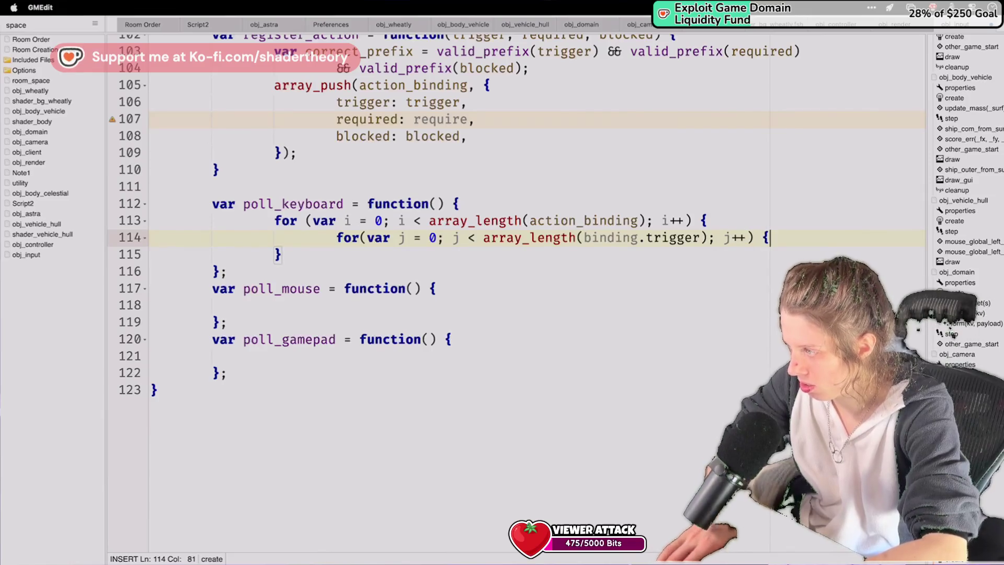
key(Return)
click(733, 210)
click(744, 224)
key(Return)
Declare var binding = action_binding[i]; and, inside the j loop, var trigger = binding.trigger[j];.
text(bin)
key(BackSpace)
key(BackSpace)
key(BackSpace)
text(var binding = action_binding[i];)
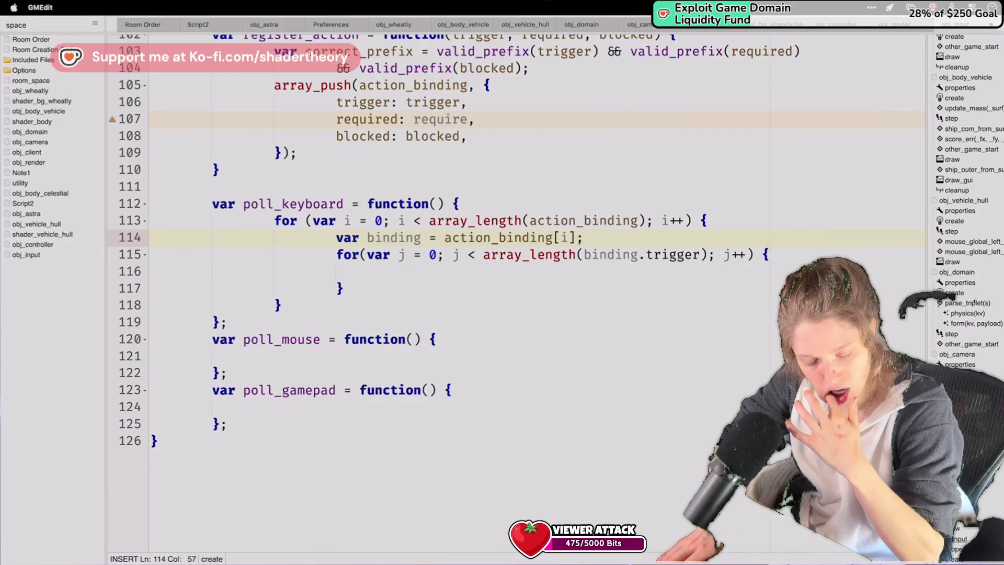
click(734, 282)
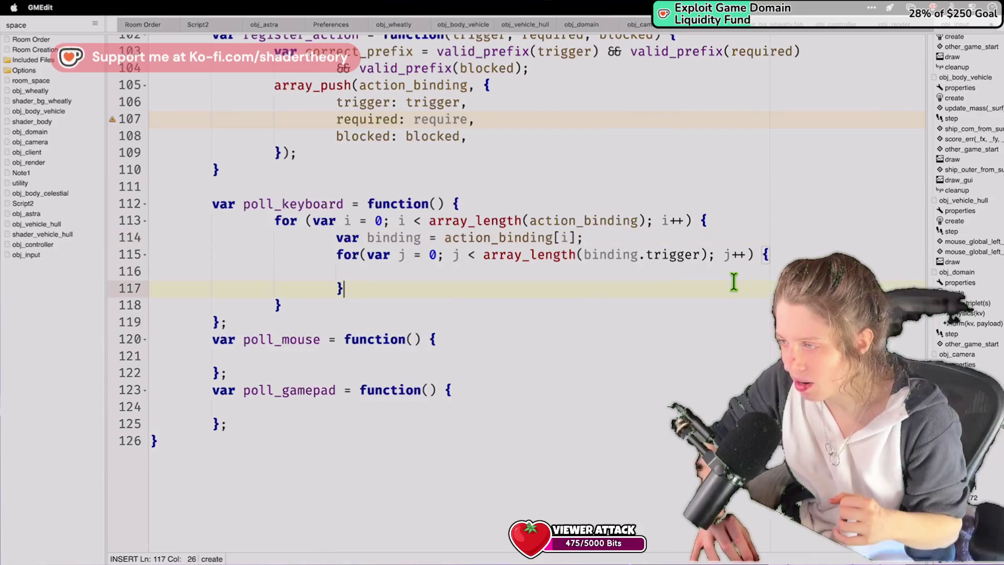
click(491, 270)
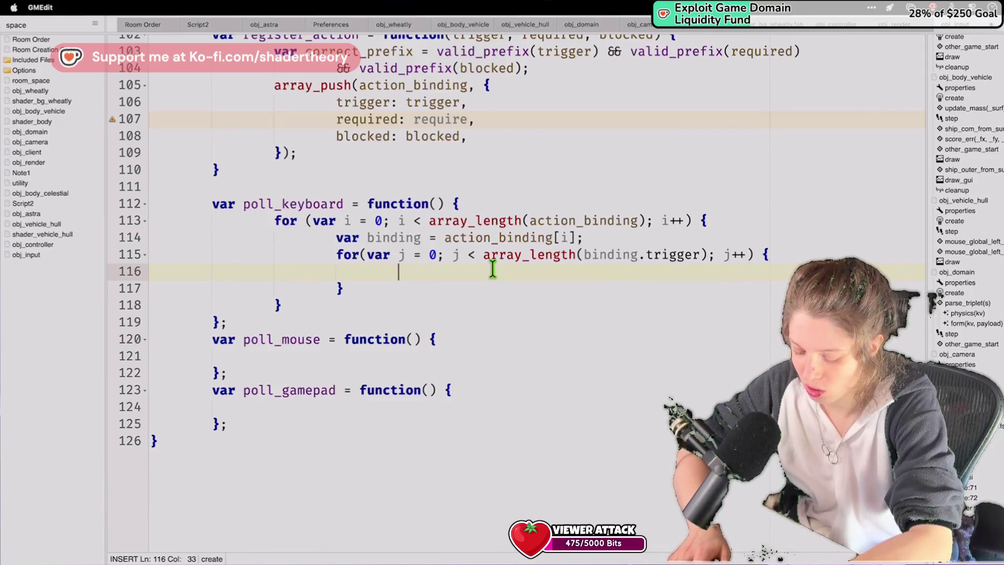
text(var trigger = b)
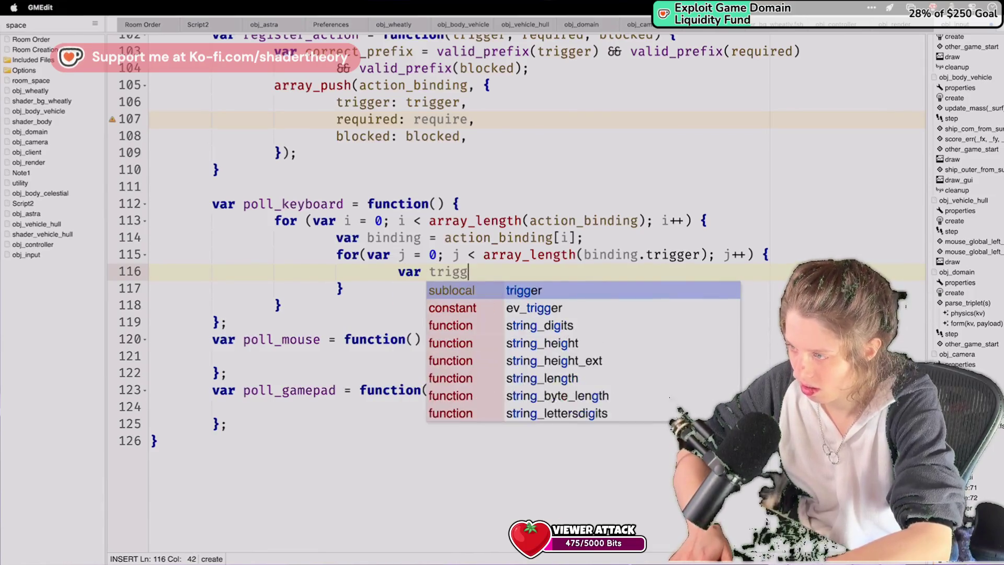
text(indin)
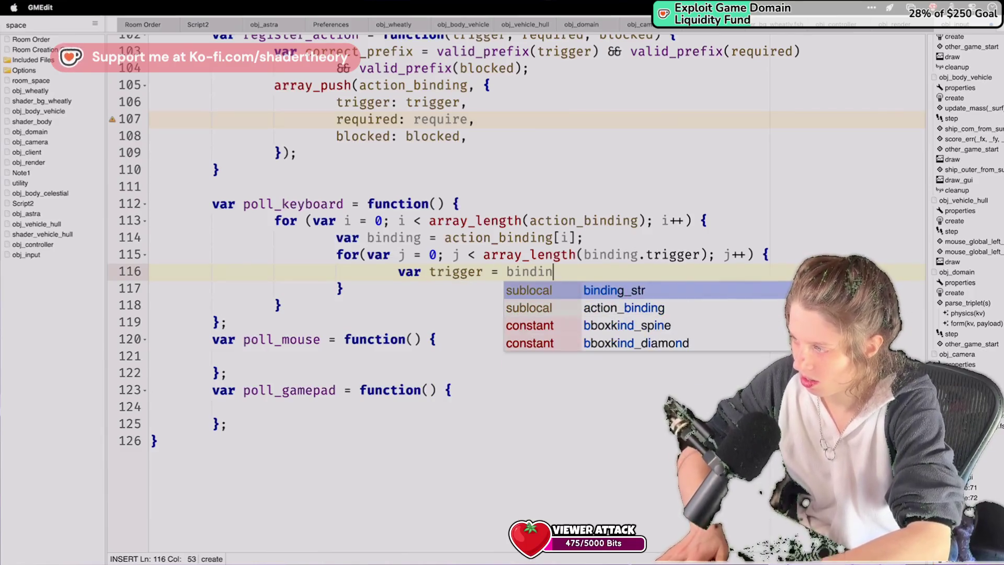
text(g.trigger[j])
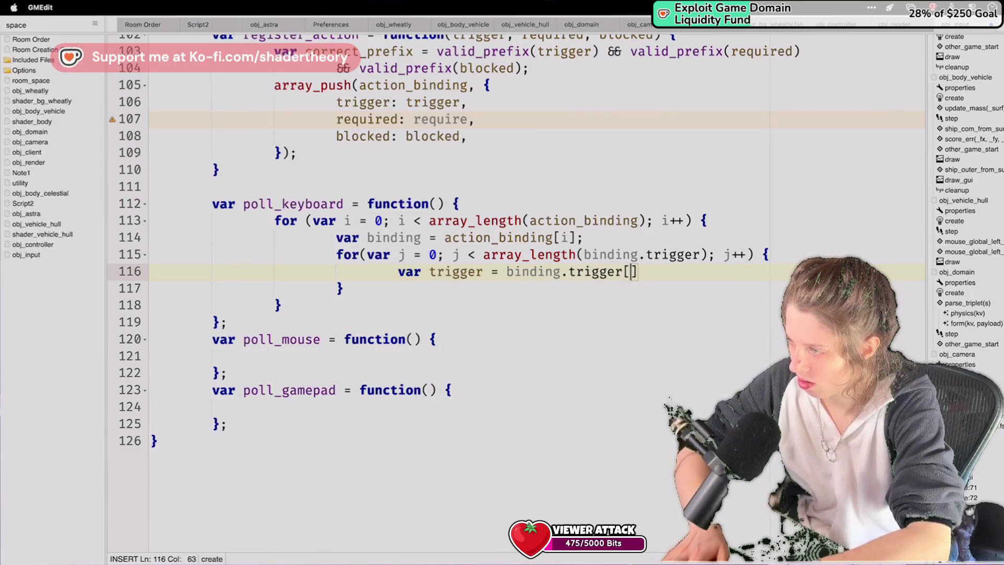
text(;)
key(Return)
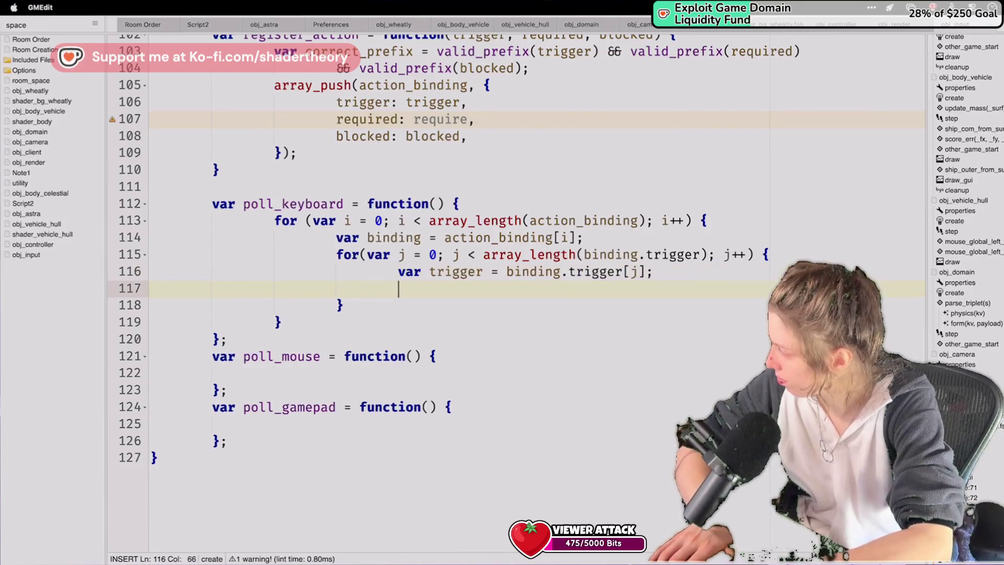
Add var is_keyboard = string_starts_with(trigger, "kb_"); below the trigger line.
text(var )
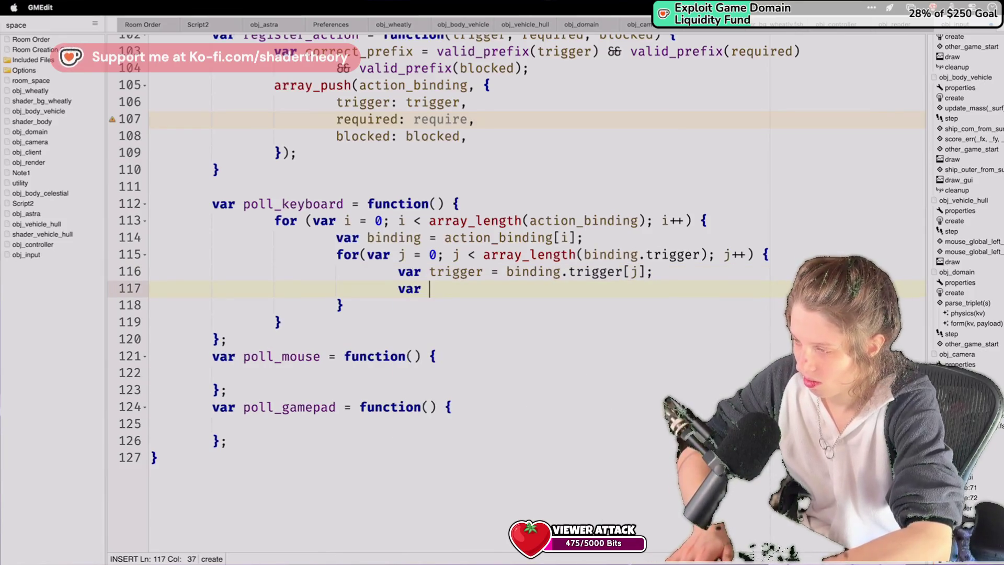
text(is_key)
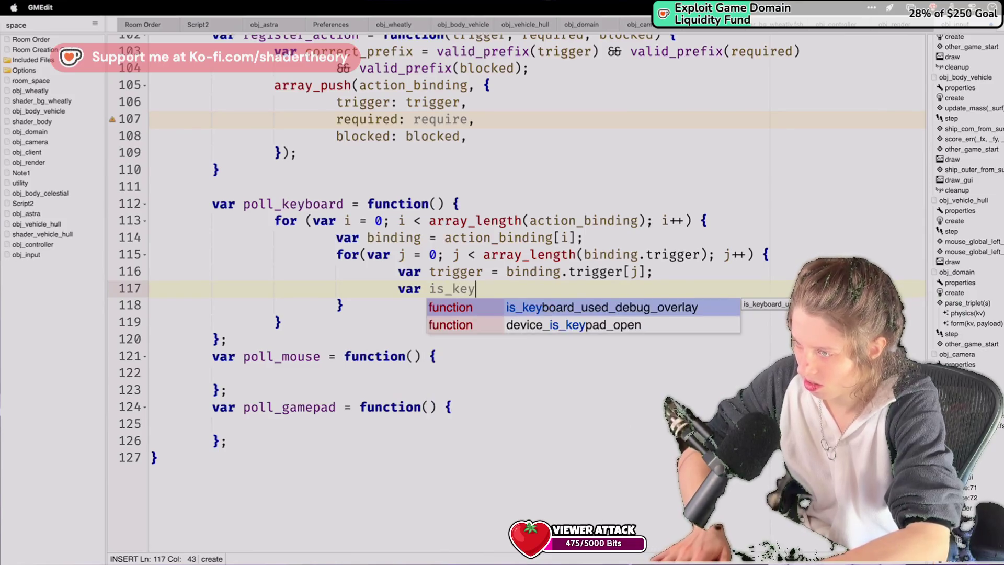
text(board = binding)
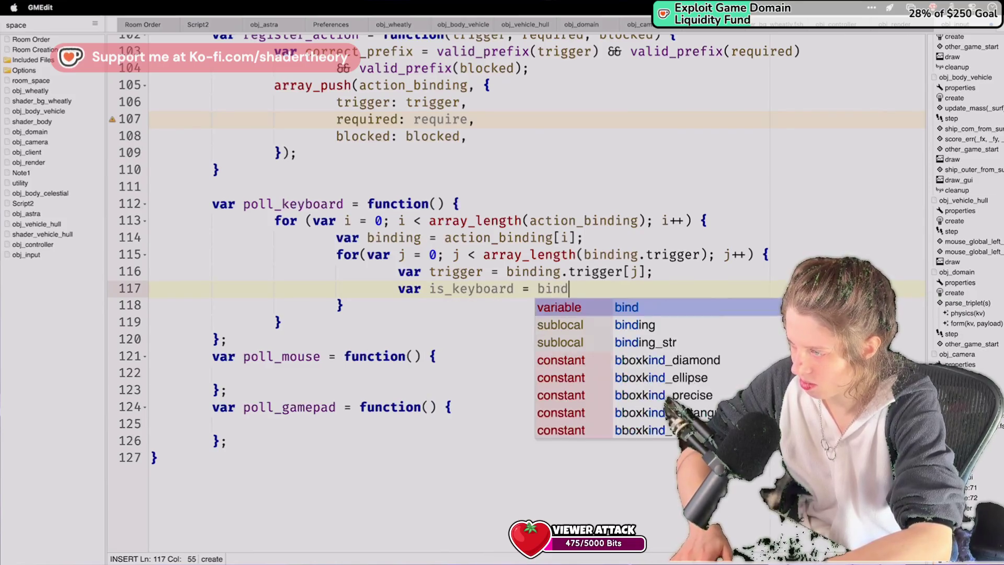
key(BackSpace)
key(BackSpace)
key(BackSpace)
key(BackSpace)
text(string_start)
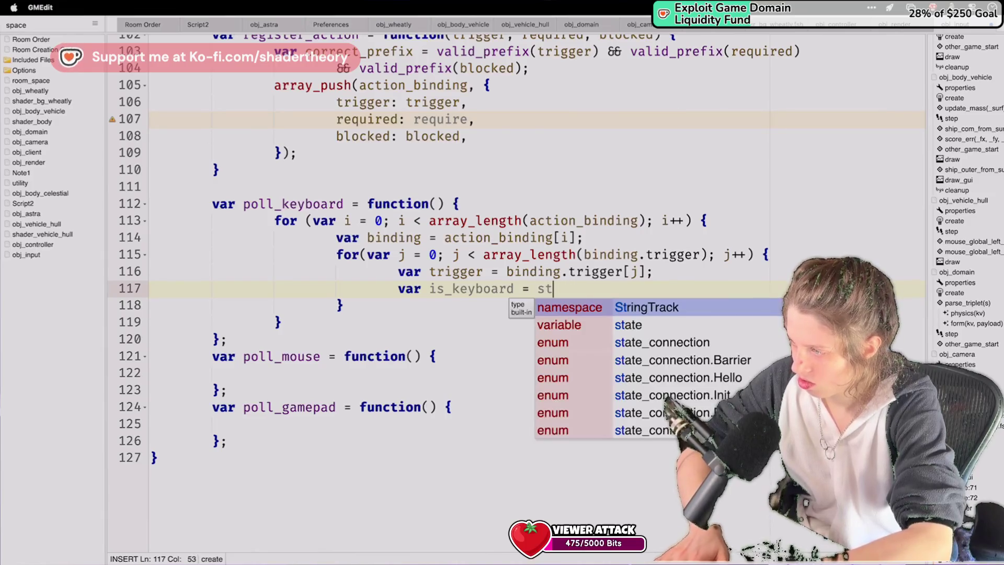
key(Return)
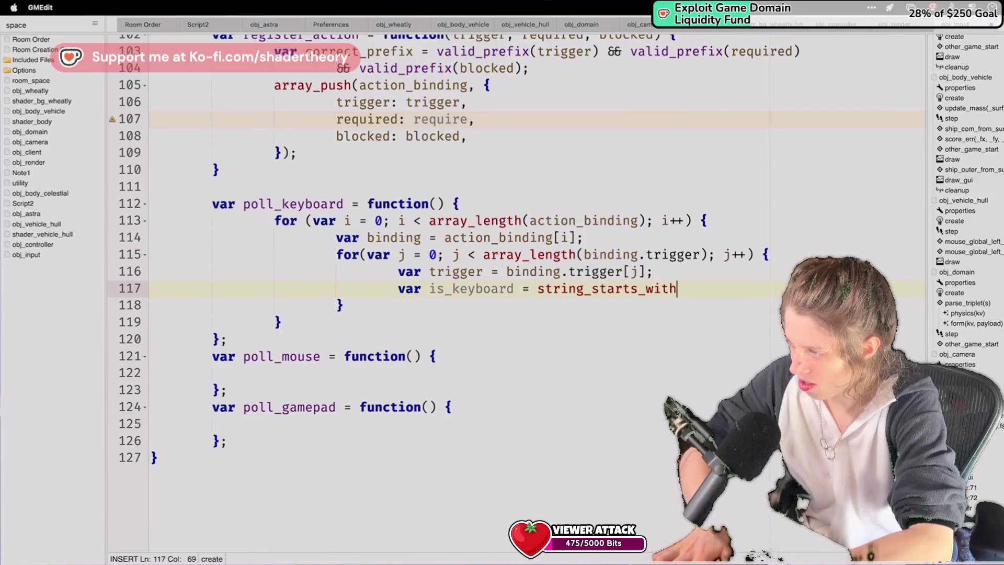
text((trigger[)
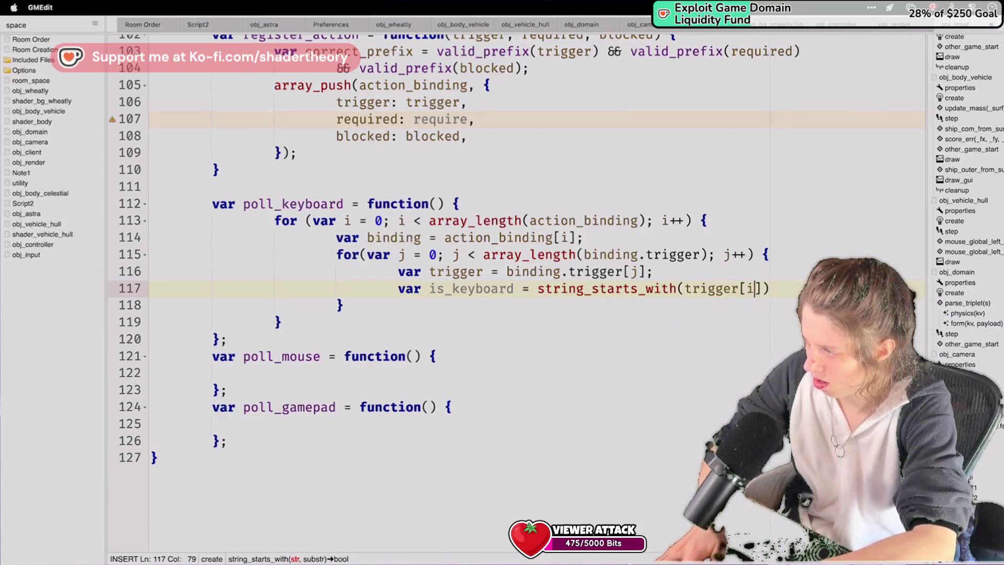
key(BackSpace)
text(,)
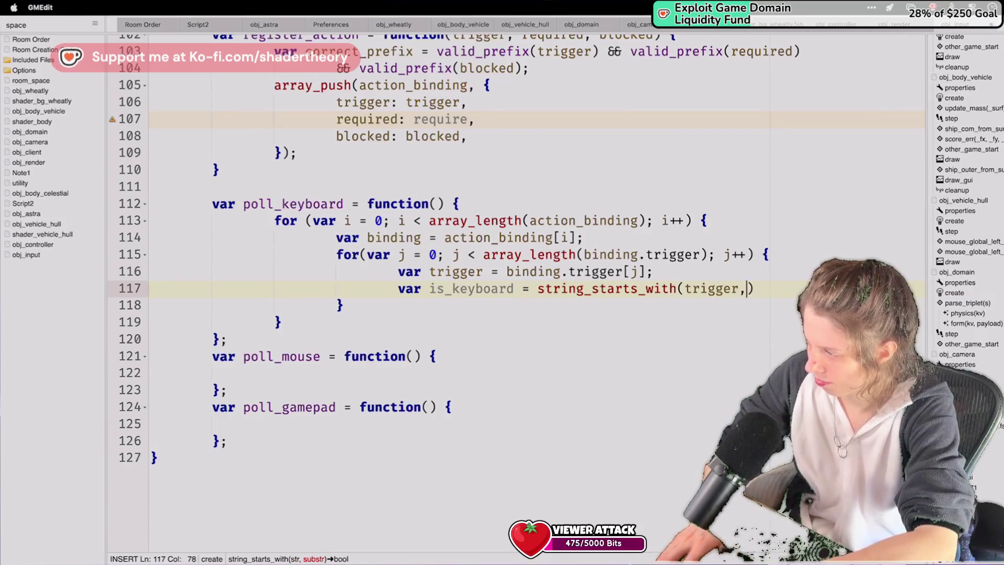
key(End)
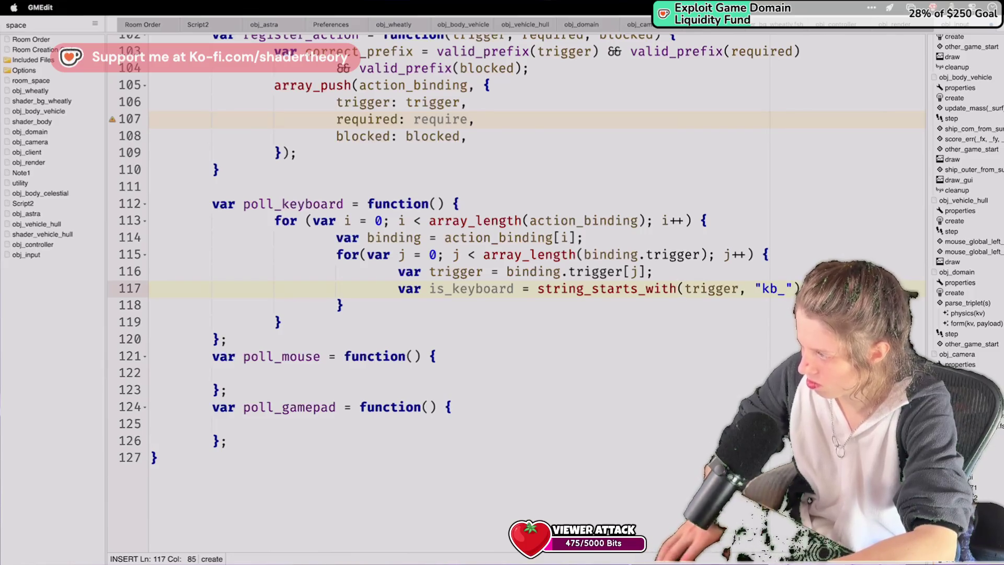
Skip non-keyboard triggers with if (!is_keyboard) { continue; } and open a new line below.
key(Return)
text(if ()
text(is_keyboard) {)
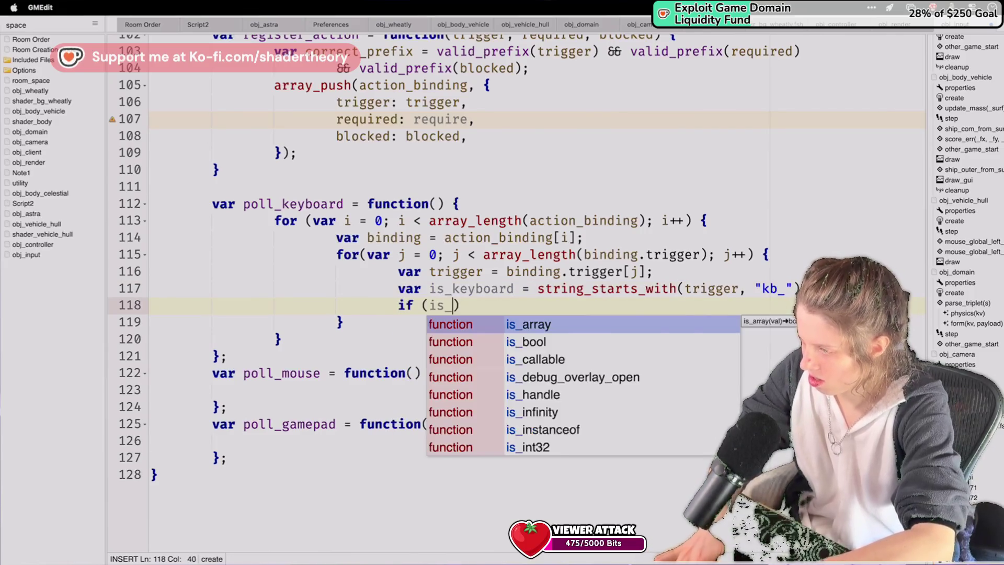
key(Return)
key(Up)
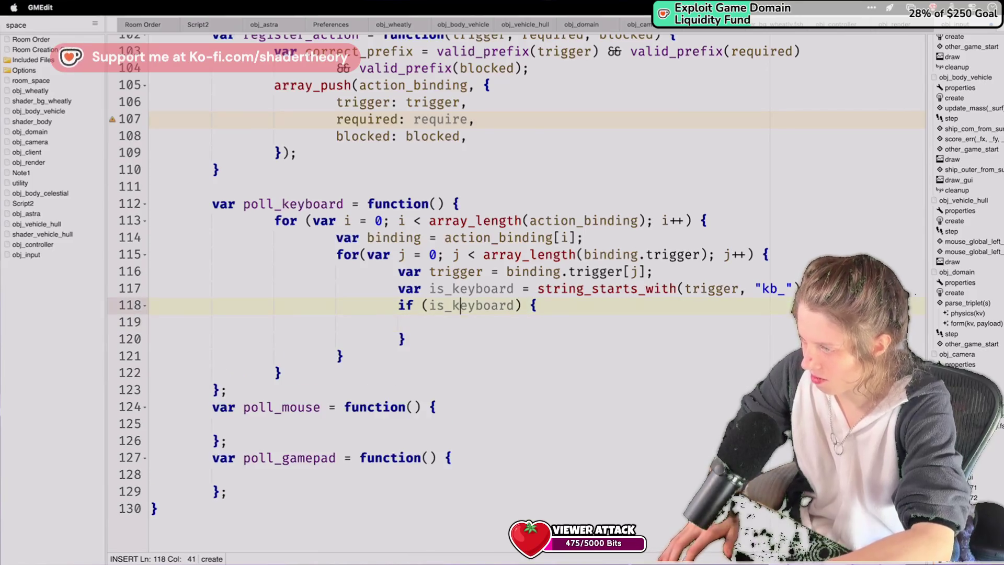
text(!)
key(Down)
text(ontinue;)
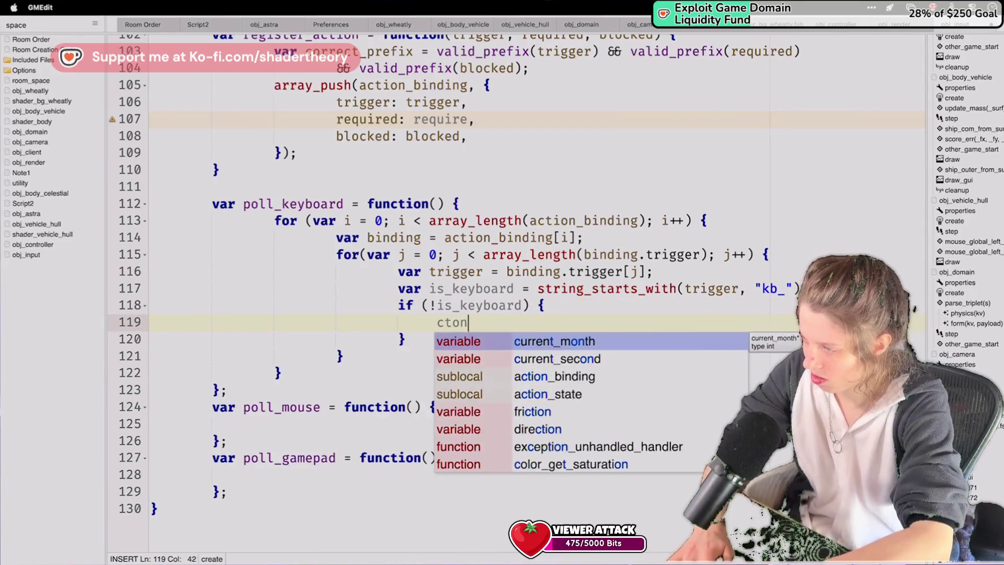
key(Down)
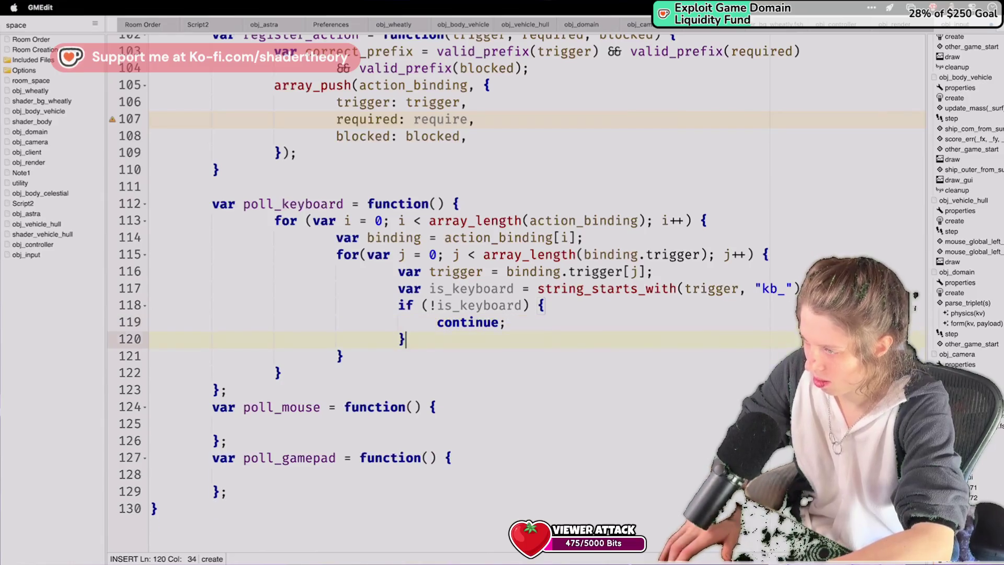
key(Return)
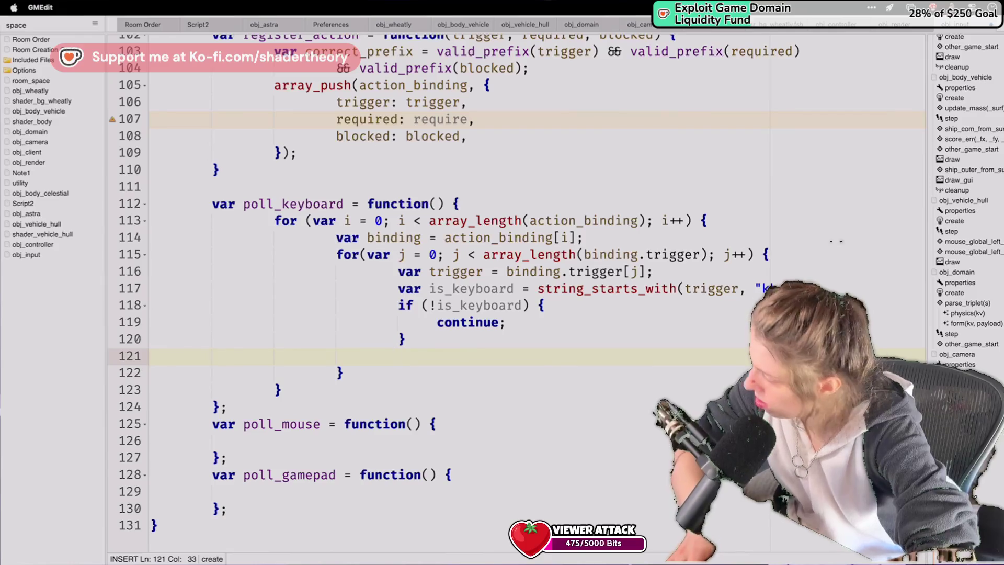
text(kb)
key(BackSpace)
key(BackSpace)
Declare var vk = kb_token_to_vk(trigger); in the inner loop.
text(var vk)
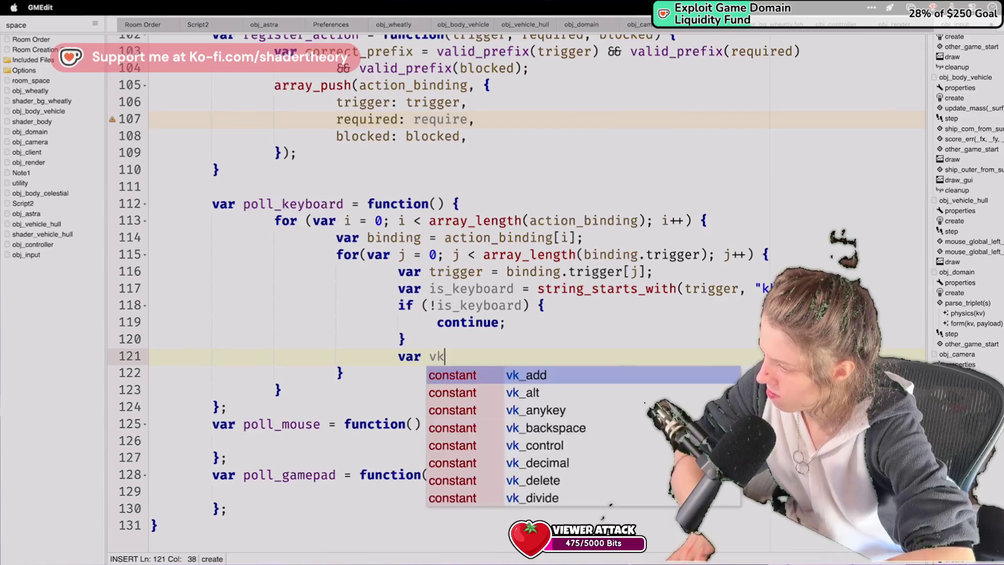
text( = kb_token)
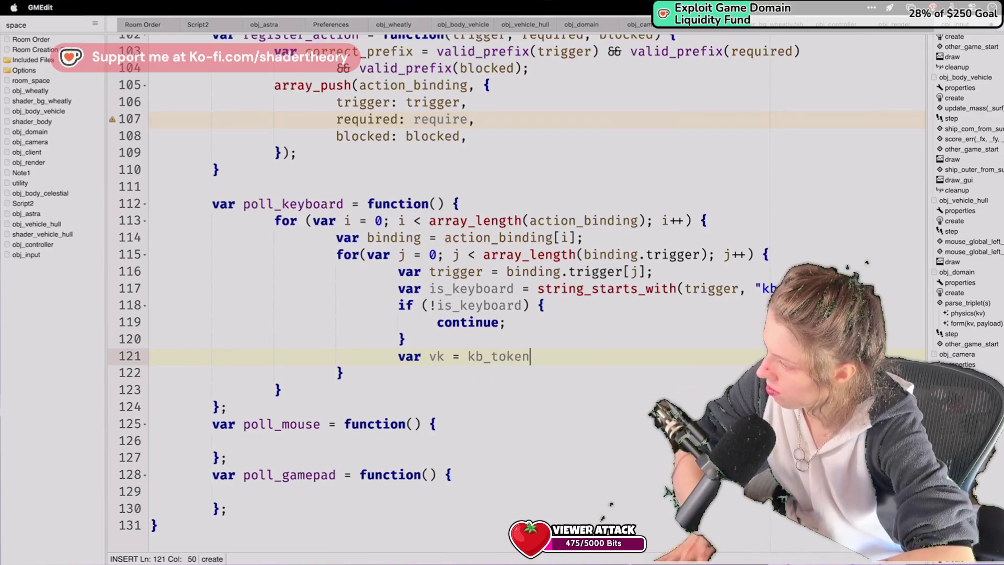
text(_to_vk()
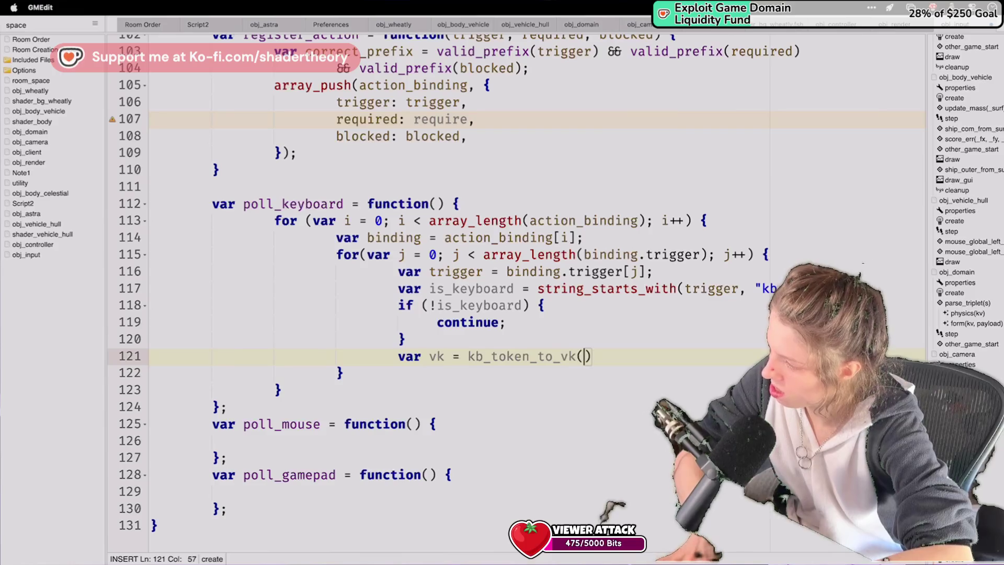
text(trigger);)
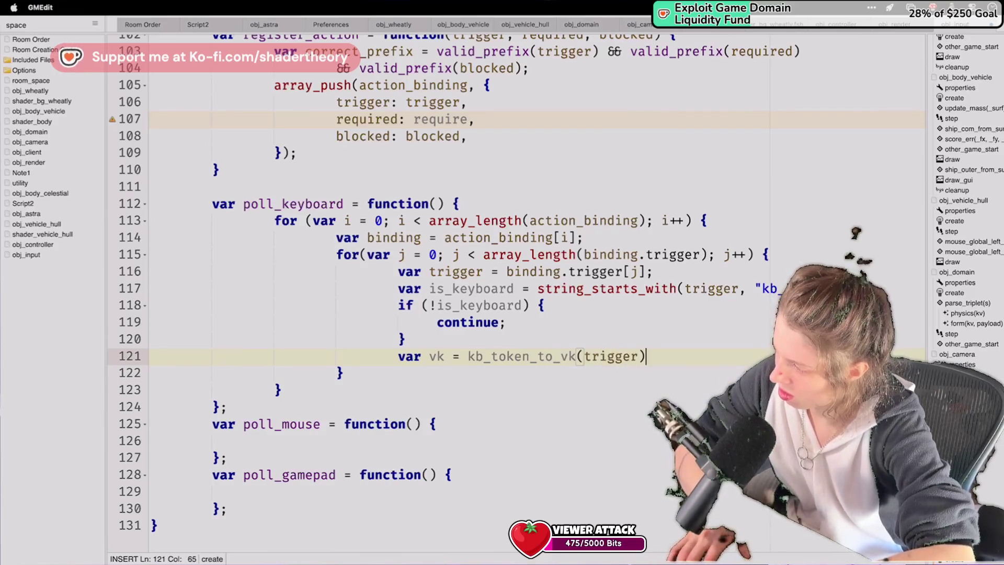
key(Return)
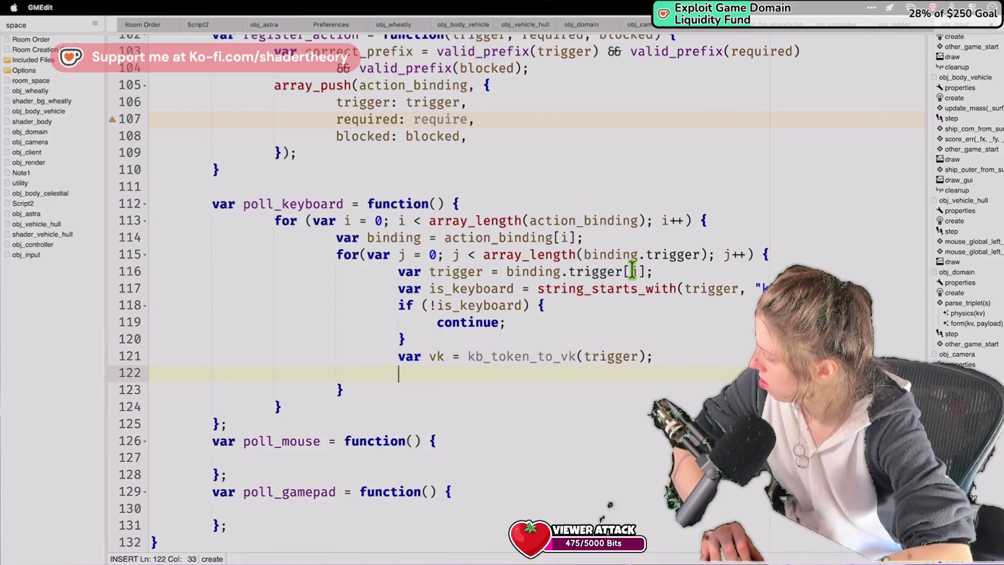
scroll(610, 504, down, 2)
scroll(609, 504, up, 3)
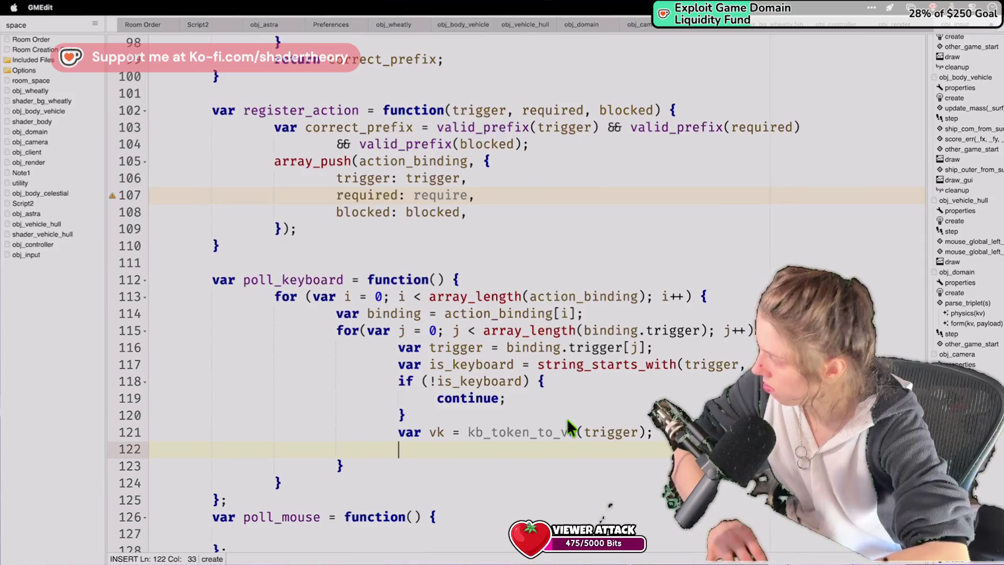
Add var active = keyboard_check(vk); using the keyboard_check autocomplete.
text(if)
key(BackSpace)
key(BackSpace)
key(BackSpace)
text(var ket)
key(BackSpace)
text(yb)
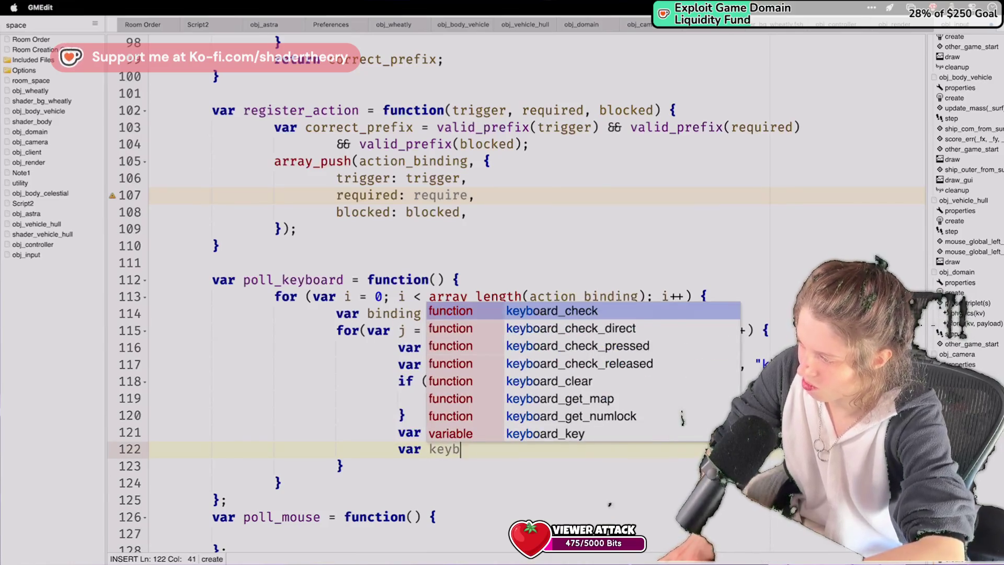
key(BackSpace)
key(BackSpace)
key(BackSpace)
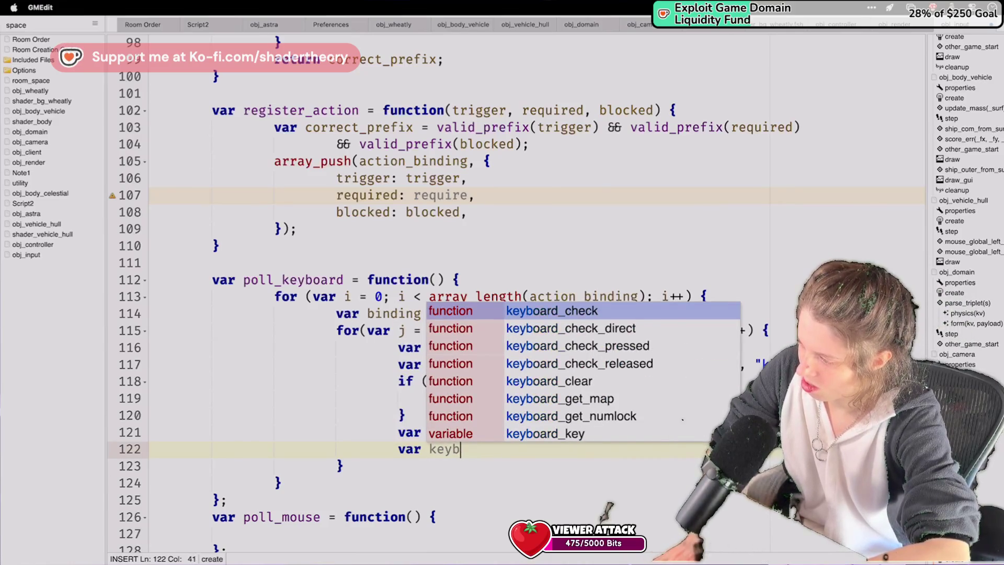
text(trigge)
key(BackSpace)
key(BackSpace)
key(BackSpace)
text(active = keyboard_che)
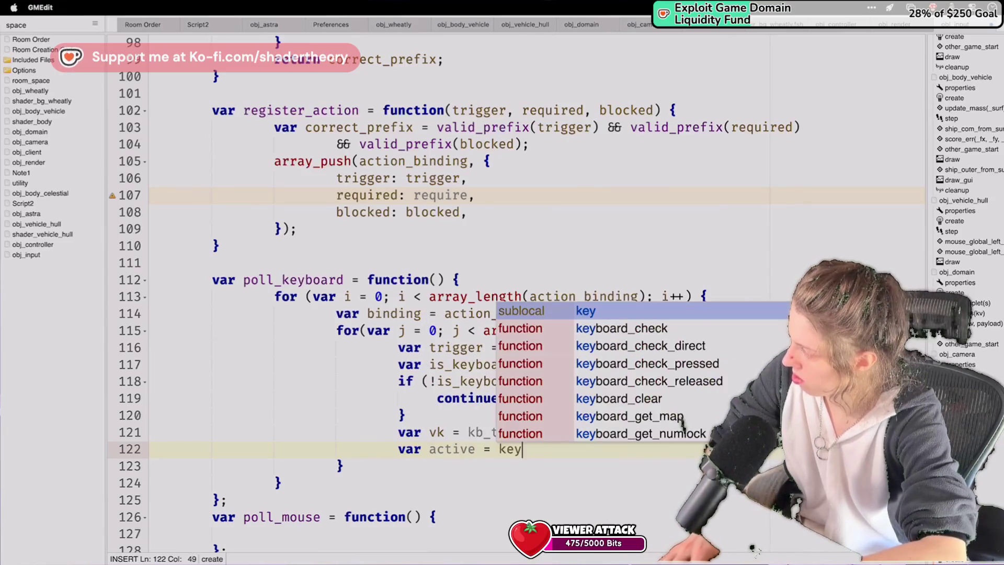
key(Return)
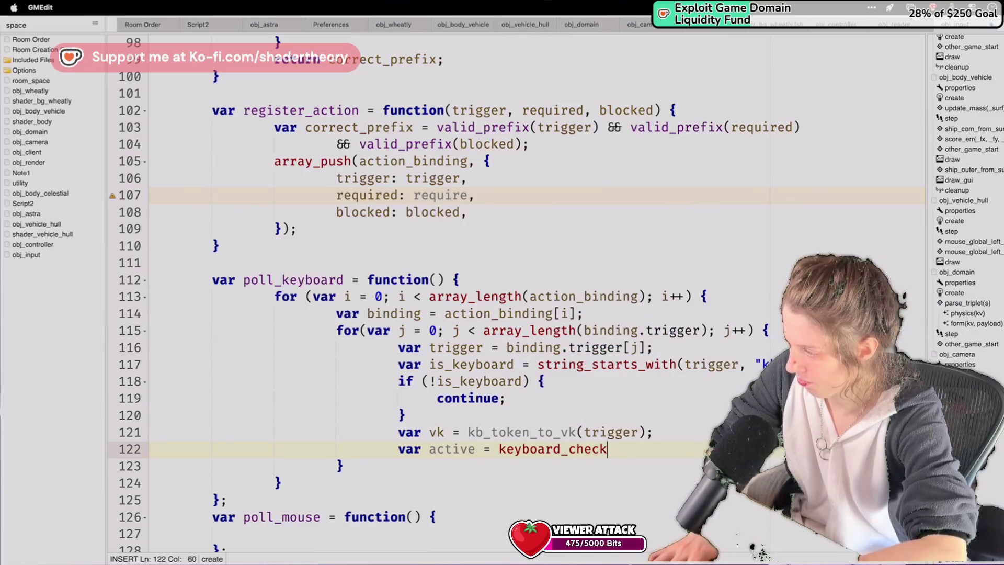
text((vk);)
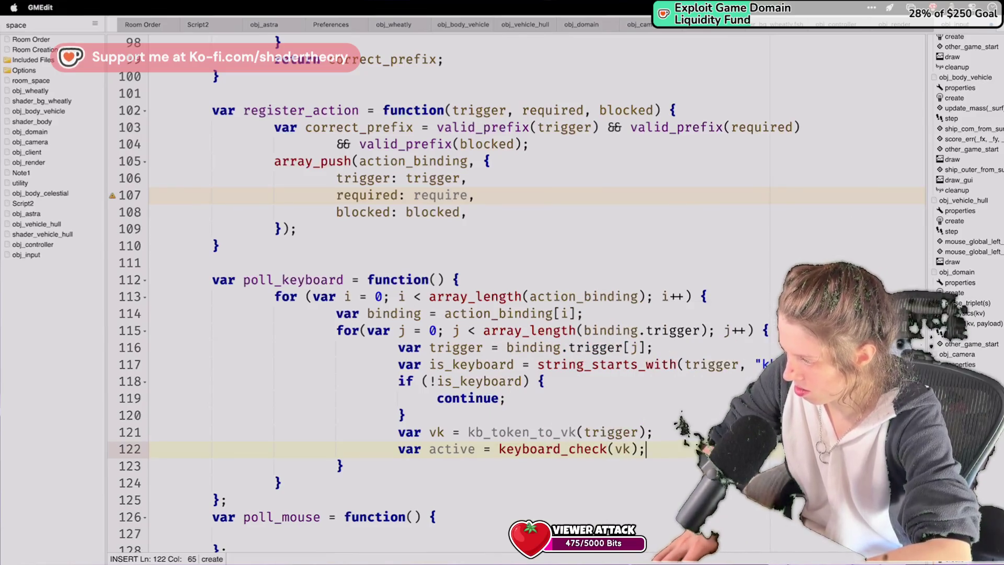
key(Return)
Continue past inactive keys with if (!active) { continue; }.
text(if ()
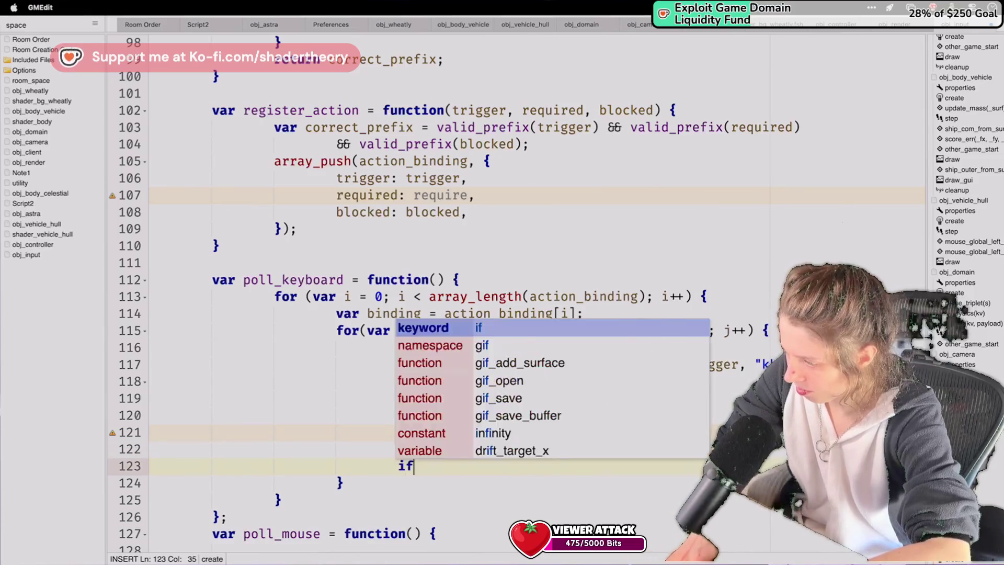
text(!active) {)
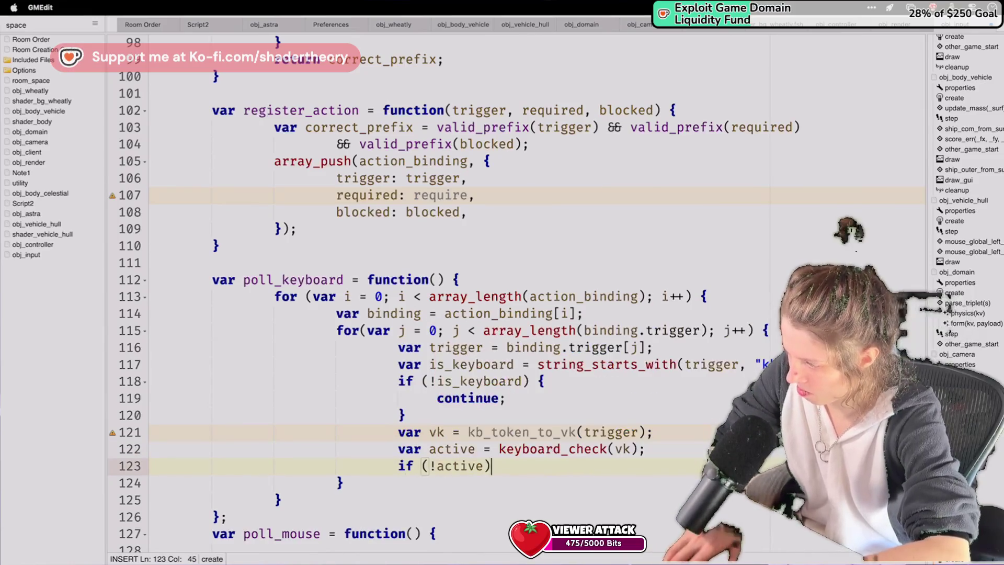
key(Return)
text(continue;)
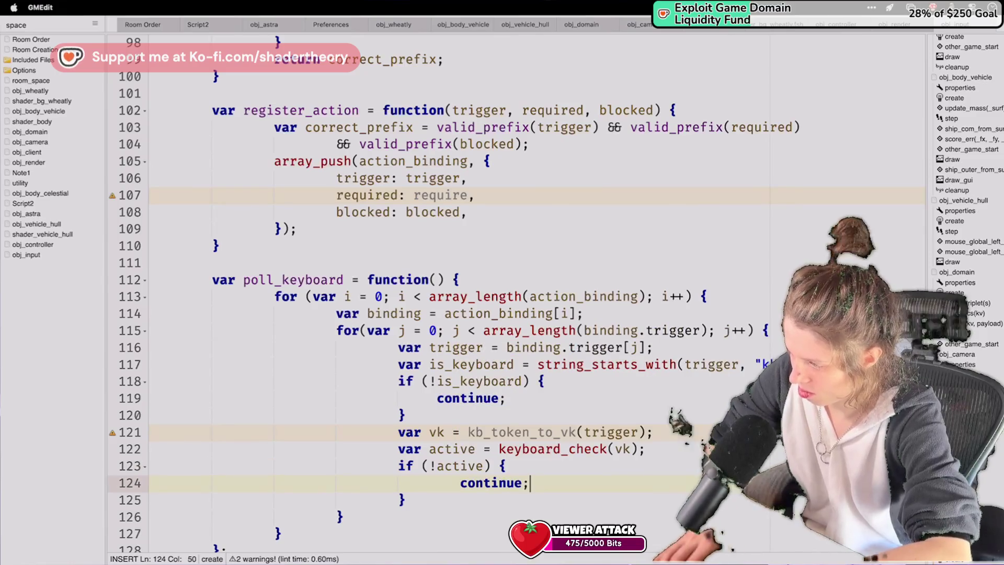
key(Down)
key(Return)
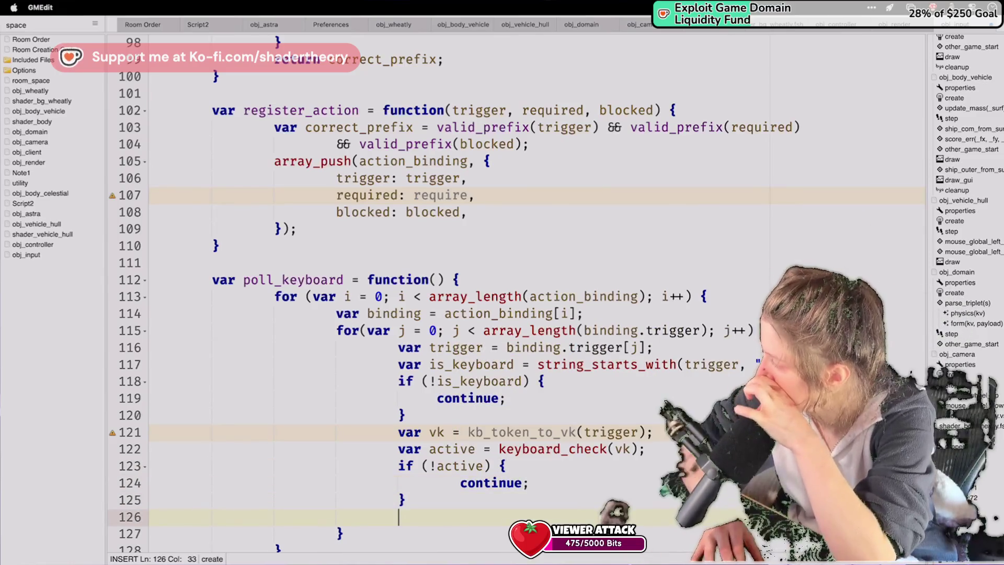
scroll(533, 423, down, 2)
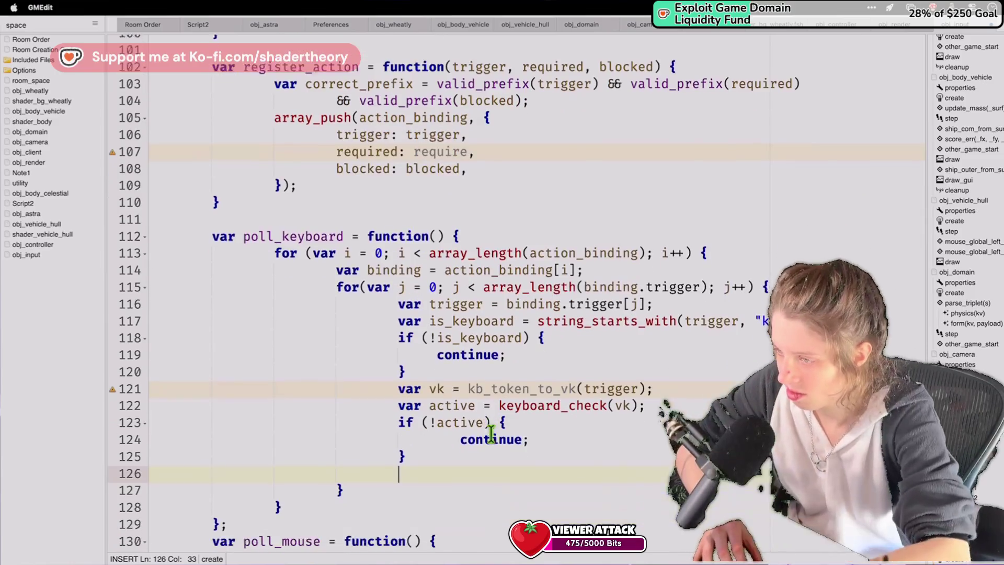
Select the input script's code from bottom to top, then place the caret back in it.
mouse_move(239, 515)
mouse_down()
mouse_move(229, 166)
mouse_move(246, 171)
mouse_move(156, 47)
mouse_up()
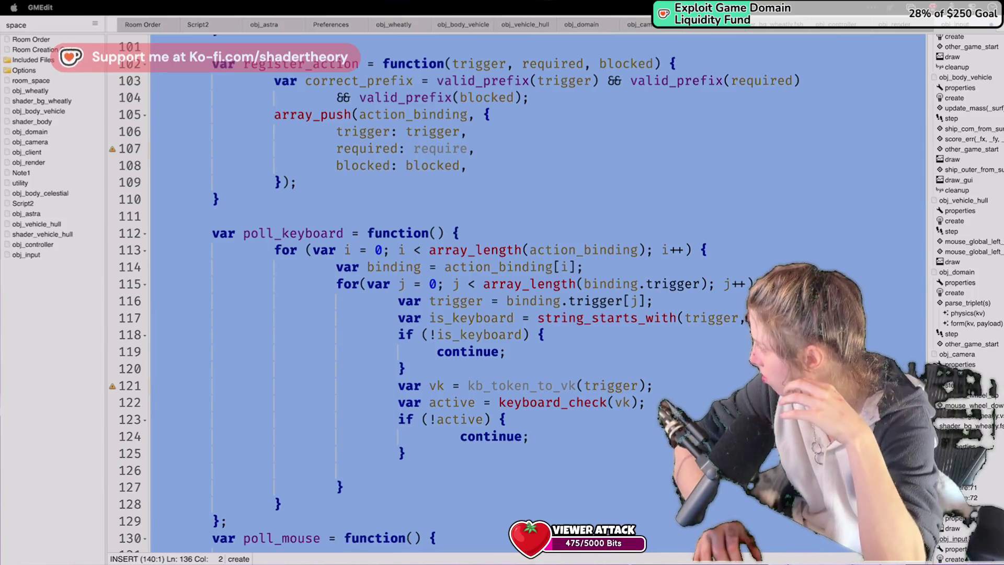
scroll(583, 292, up, 3)
click(580, 285)
Replace register_action with the pasted version taking an action parameter, and indent its body.
drag(233, 354, 212, 216)
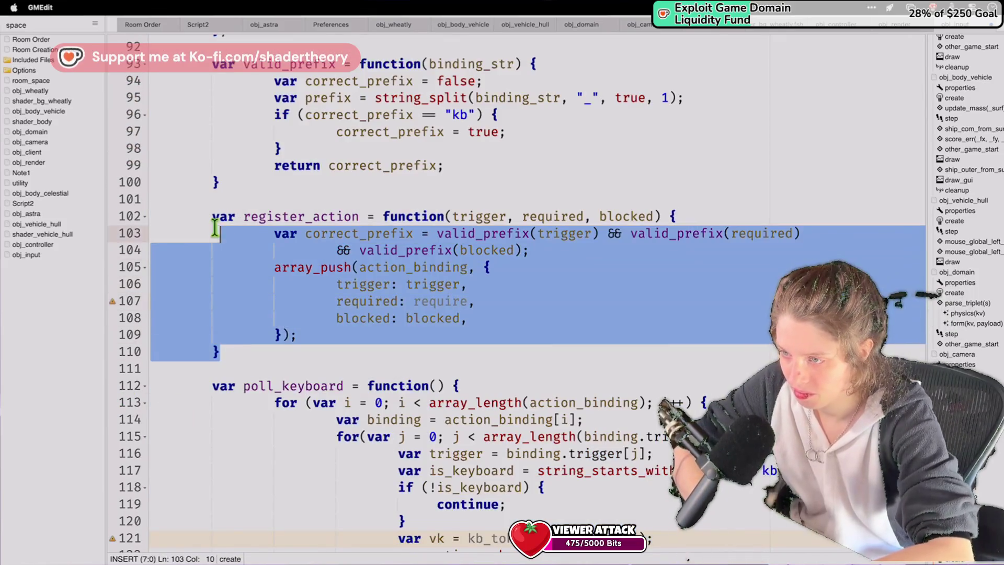
text(var register_action = function(action, trigger, required, blocked) {     if (is_undefined(required)) required = [];     if (is_undefined(blocked)) blocked = [];      array_push(action_binding, {         action: action,         trigger: trigger,         required: required,         blocked: blocked     }); };)
mouse_move(187, 382)
mouse_down()
mouse_move(179, 152)
mouse_move(157, 234)
mouse_up()
key(Tab)
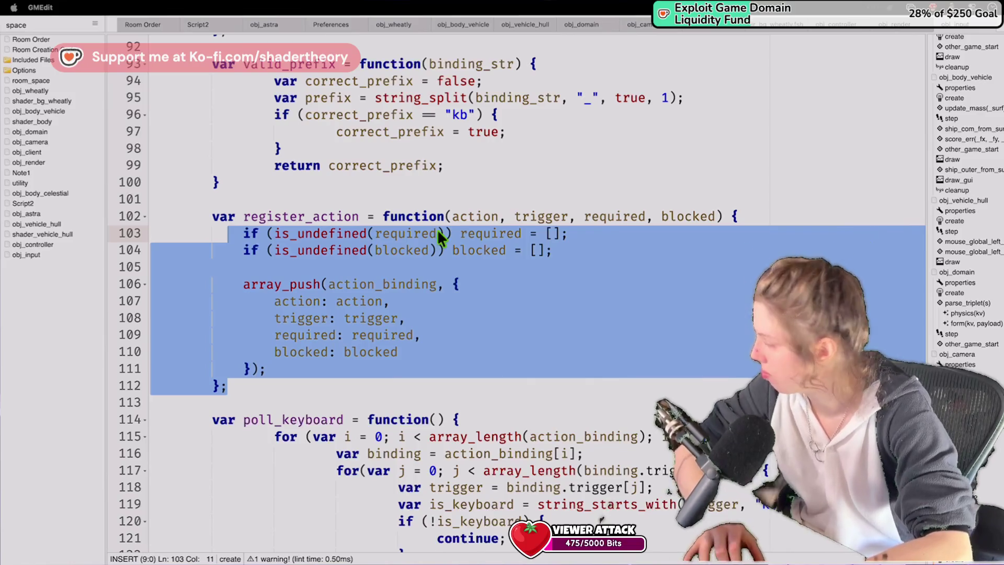
Replace valid_prefix with the version accepting kb_, mouse_ and gp_ tokens, indenting its body.
scroll(436, 229, up, 3)
click(306, 269)
drag(301, 260, 273, 215)
text(var valid_prefix = function(binding_str) {     if (string_starts_with(binding_str, "kb_")) return true;     if (string_starts_with(binding_str, "mouse_")) return true;     if (string_starts_with(binding_str, "gp_")) return true;     return false; };)
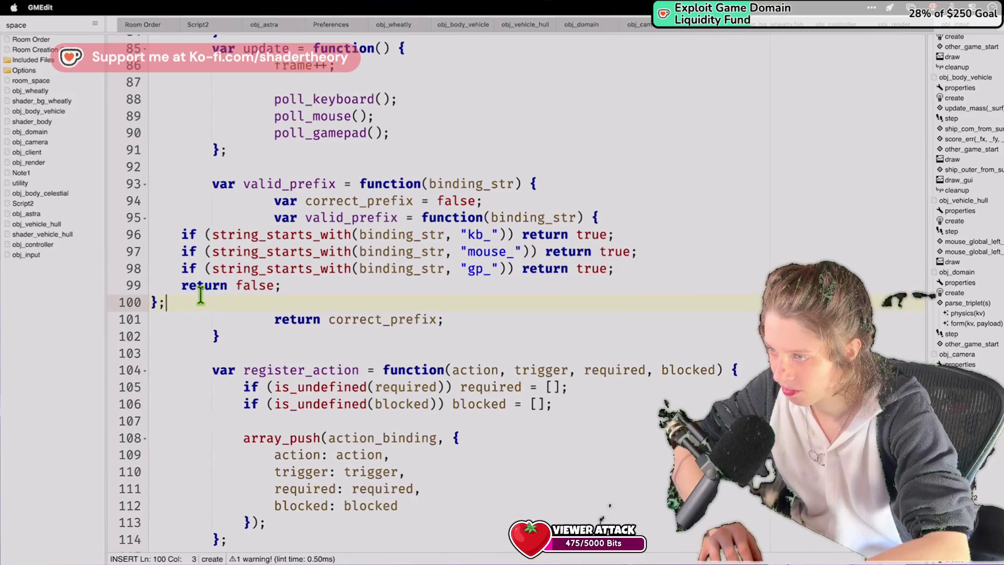
key(super+z)
drag(235, 298, 217, 190)
text(if (string_starts_with(binding_str, "kb_")) return true;     if (string_starts_with(binding_str, "mouse_")) return true;     if (string_starts_with(binding_str, "gp_")) return true;     return false; };)
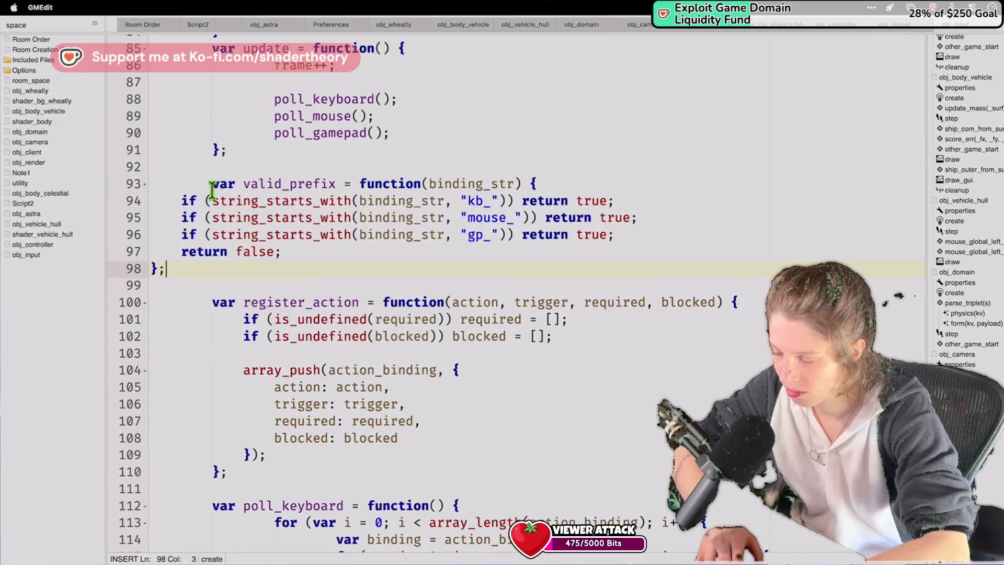
drag(166, 269, 180, 200)
key(Tab)
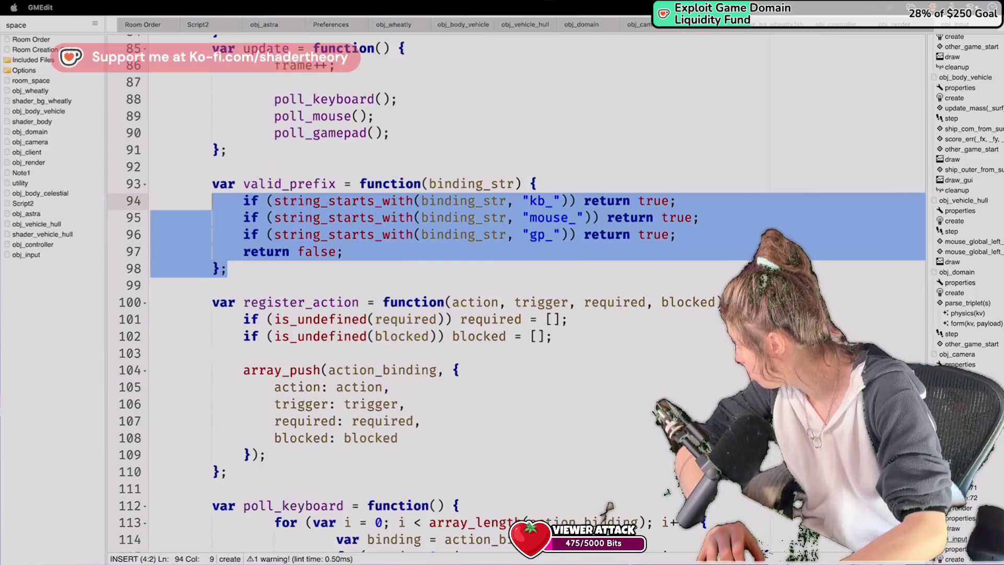
click(426, 282)
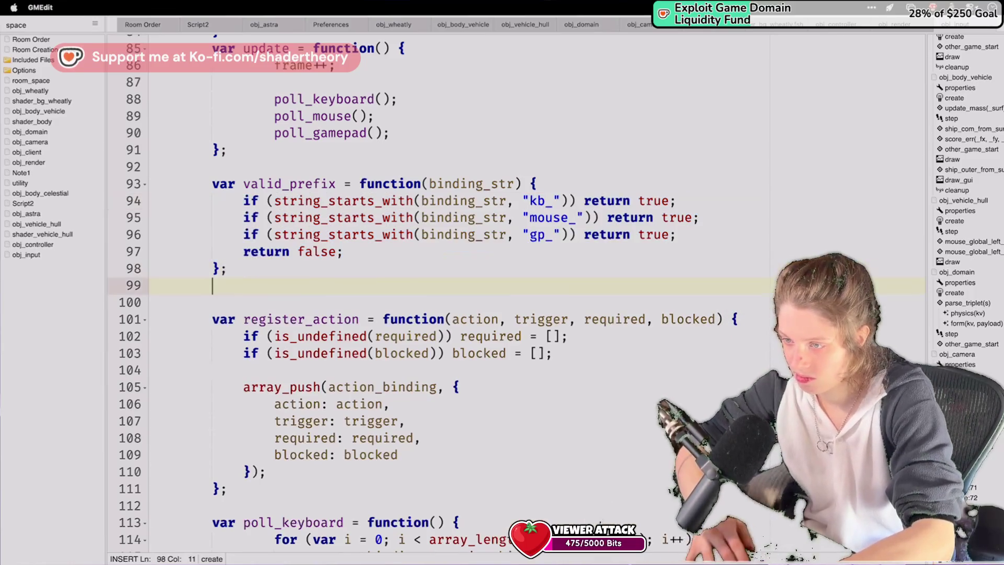
Paste and indent valid_token_array below valid_prefix, leaving blank lines after it.
text(var valid_token_array = function(tokens) { 	for (var i = 0; i < array_length(tokens); i++) { 		if (!valid_prefix(tokens[i])) return false; 	} 	return true; };)
drag(201, 373, 152, 302)
key(Tab)
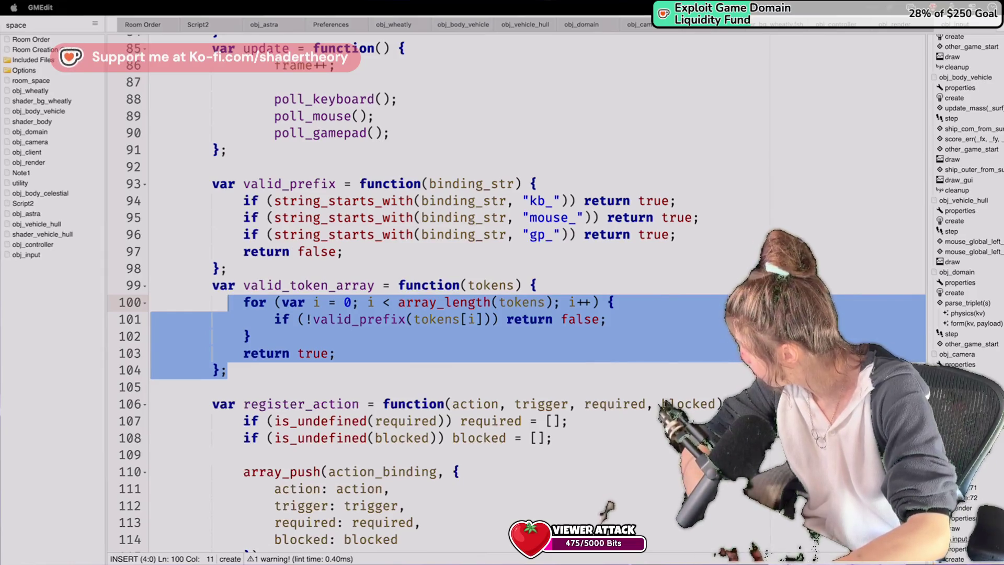
click(388, 369)
key(Return)
key(ctrl+z)
key(Down)
key(Return)
key(Return)
key(Up)
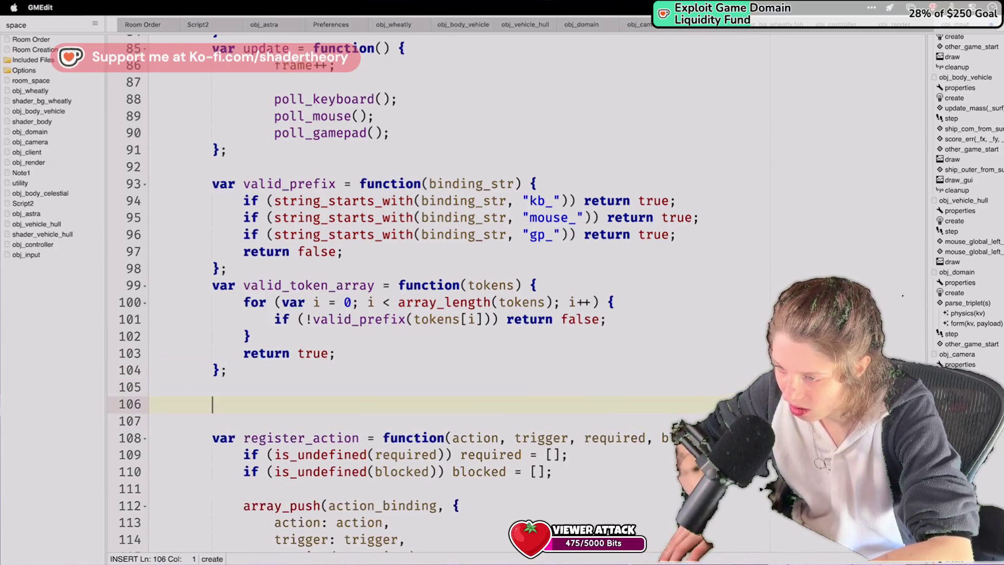
Paste the token_set and token_get functions and indent them one level.
text(var token_set = function(token, down, pressed, released) {     variable_struct_set(token_now, token, {         down: down,         pressed: pressed,         released: released     }); };  var token_get = function(token) {     if (variable_struct_exists(token_now, token)) {         return variable_struct_get(token_now, token);     }     return {         down: false,         pressed: false,         released: false     }; };)
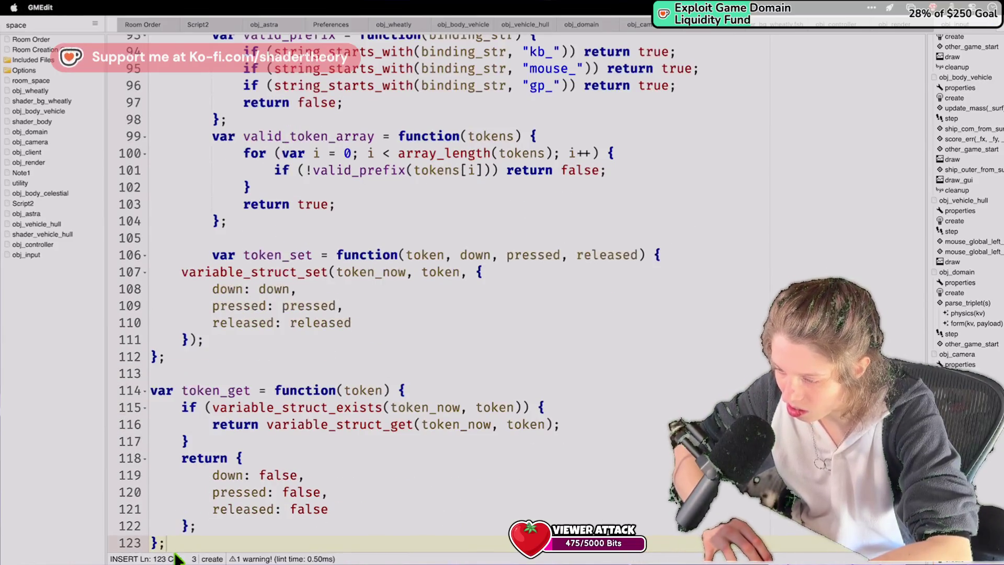
drag(172, 264, 172, 534)
key(Tab)
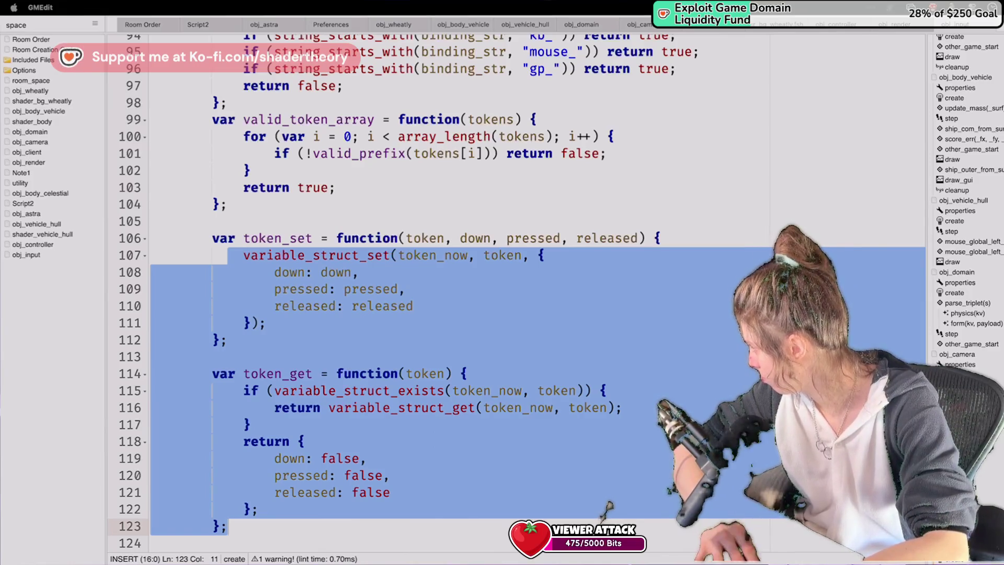
scroll(691, 357, down, 3)
Paste begin_frame after token_get, resetting token_now and action_state, and indent its body.
click(689, 347)
scroll(689, 348, down, 1)
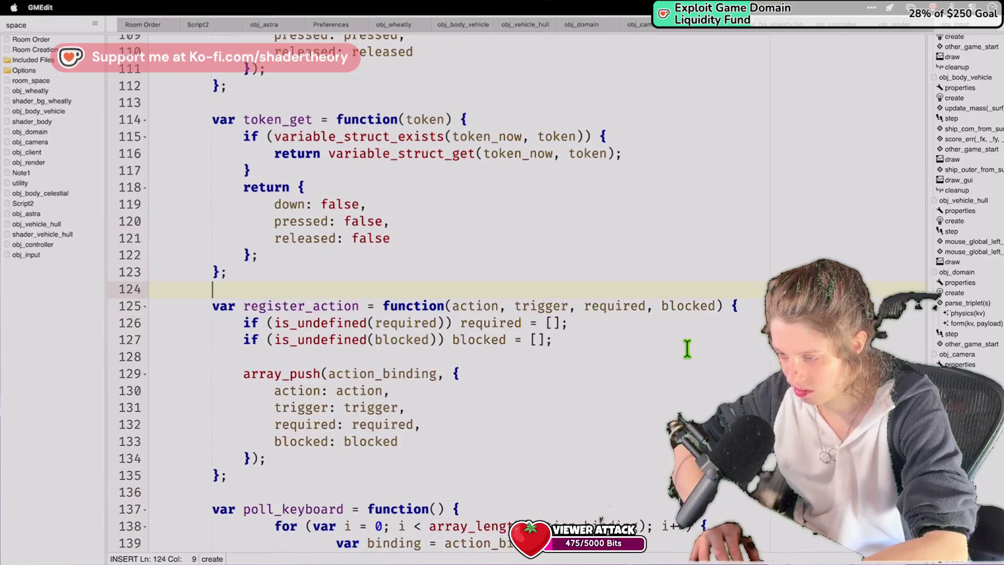
key(Return)
key(Return)
key(Up)
text(var begin_frame = function() {     token_prev = token_now;     token_now = {};     action_state = {}; };)
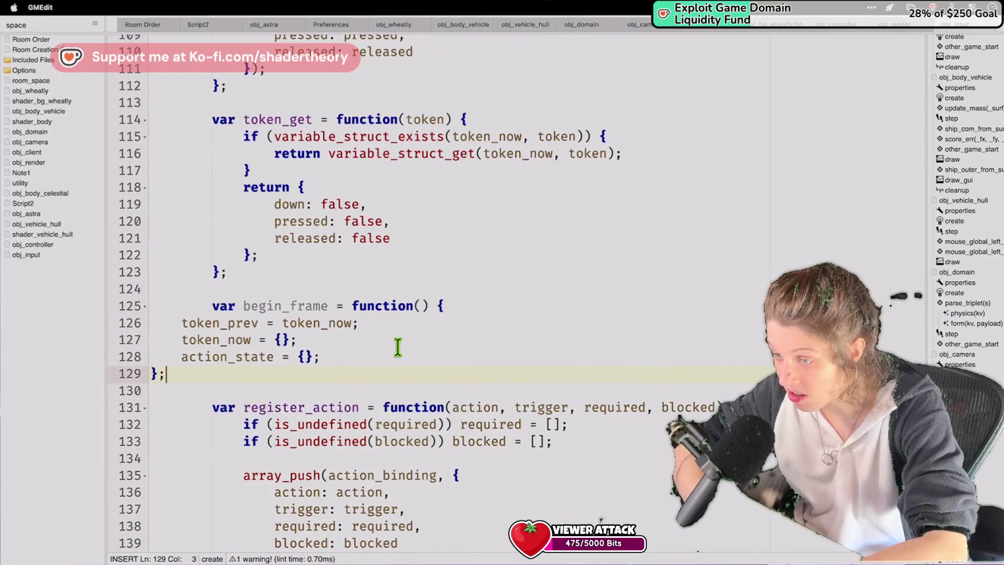
mouse_move(168, 374)
mouse_down()
mouse_move(167, 291)
mouse_move(171, 321)
mouse_up()
key(Tab)
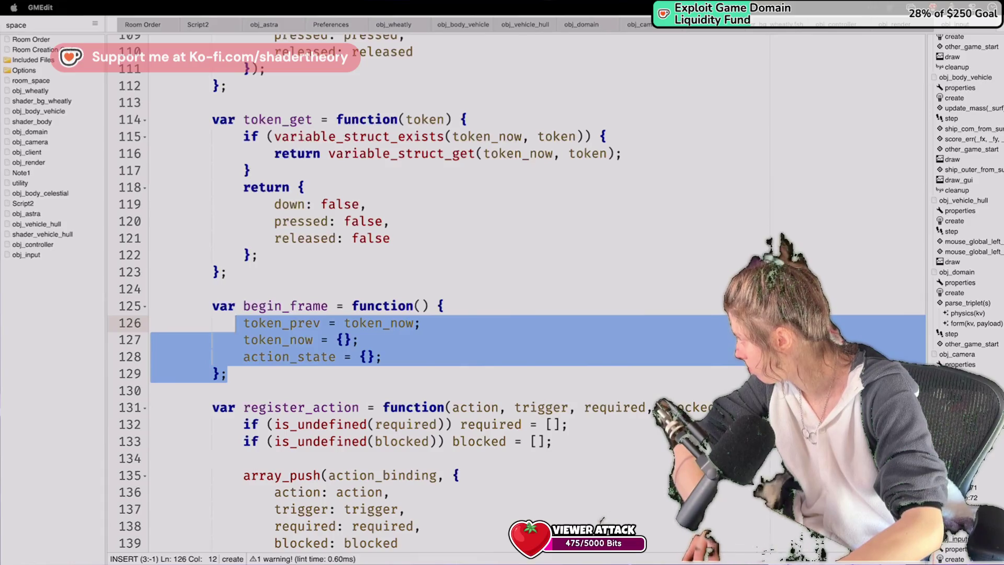
scroll(634, 307, up, 4)
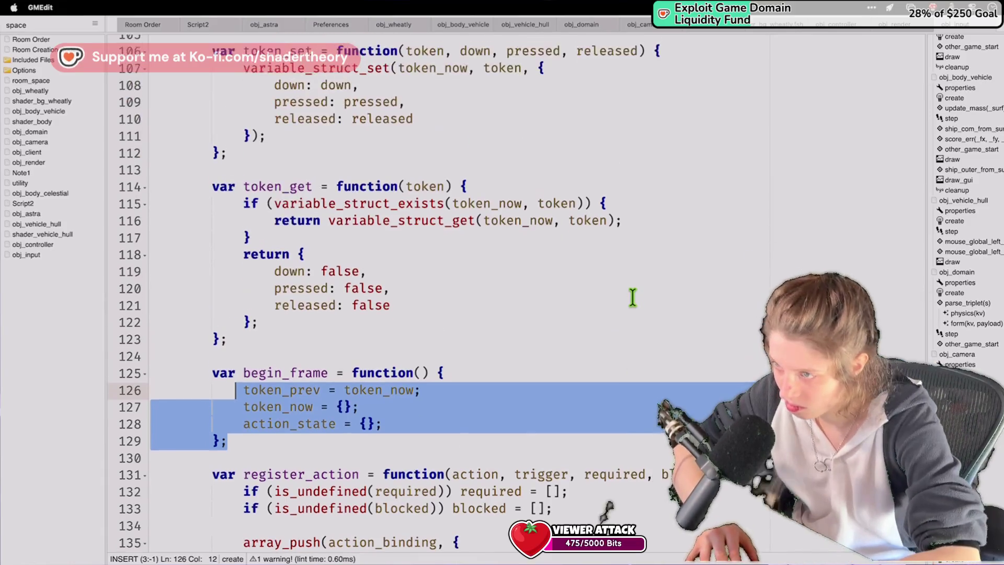
scroll(634, 293, down, 5)
click(461, 255)
key(Return)
text(var poll_keyboard_token = function(token) {     var vk = kb_token_to_vk(token);     if (vk < 0) return;      token_set(         token,         keyboard_check(vk),         keyboard_check_pressed(vk),         keyboard_check_released(vk)     ); };)
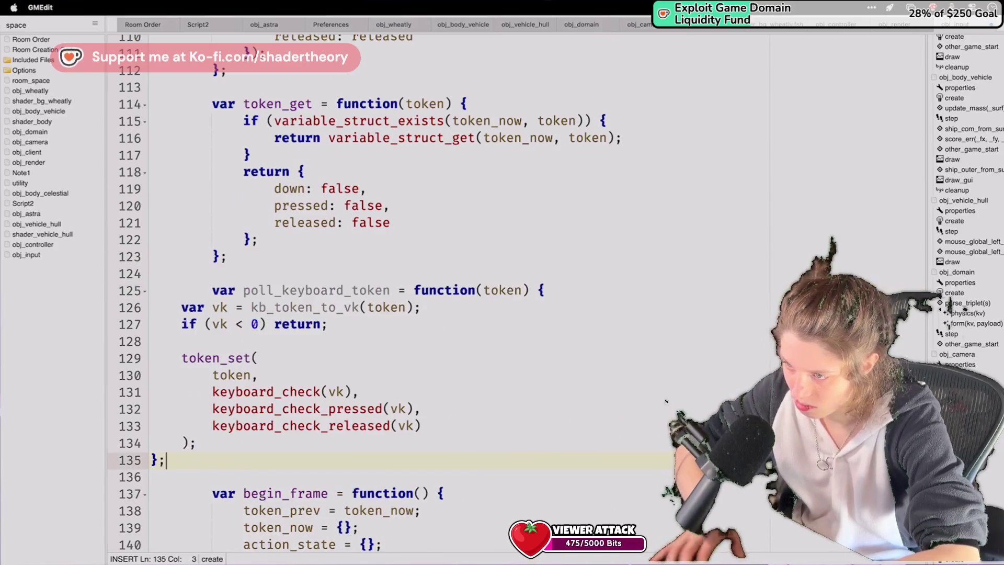
click(188, 439)
key(shift+Down)
drag(187, 432, 168, 307)
key(Tab)
key(Tab)
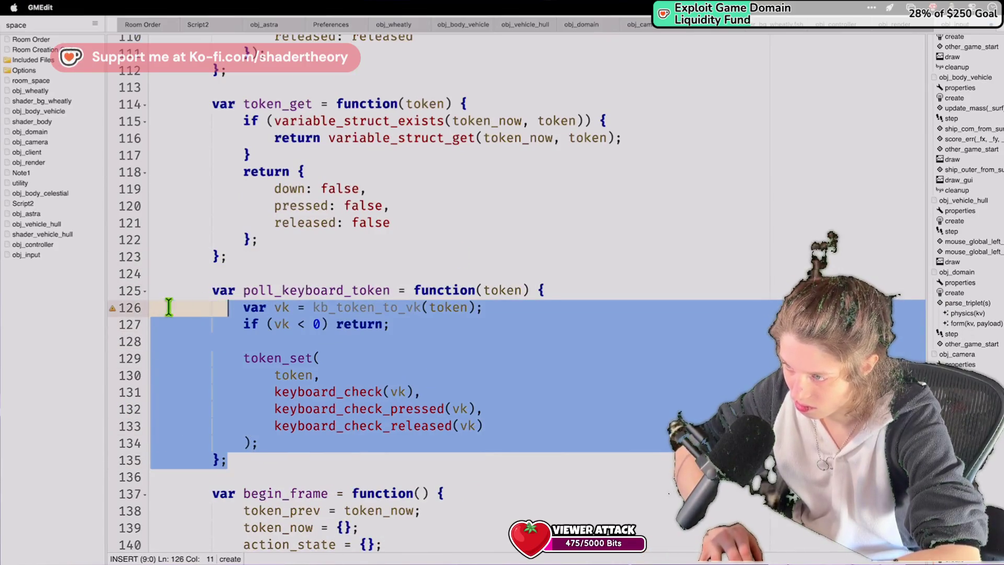
click(430, 307)
key(Right)
mouse_move(113, 309)
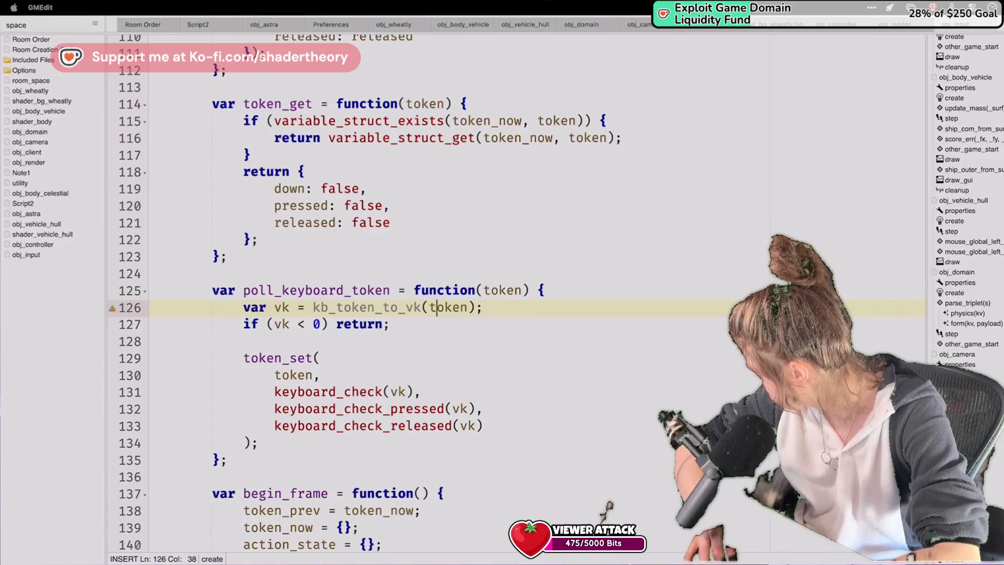
scroll(495, 372, down, 10)
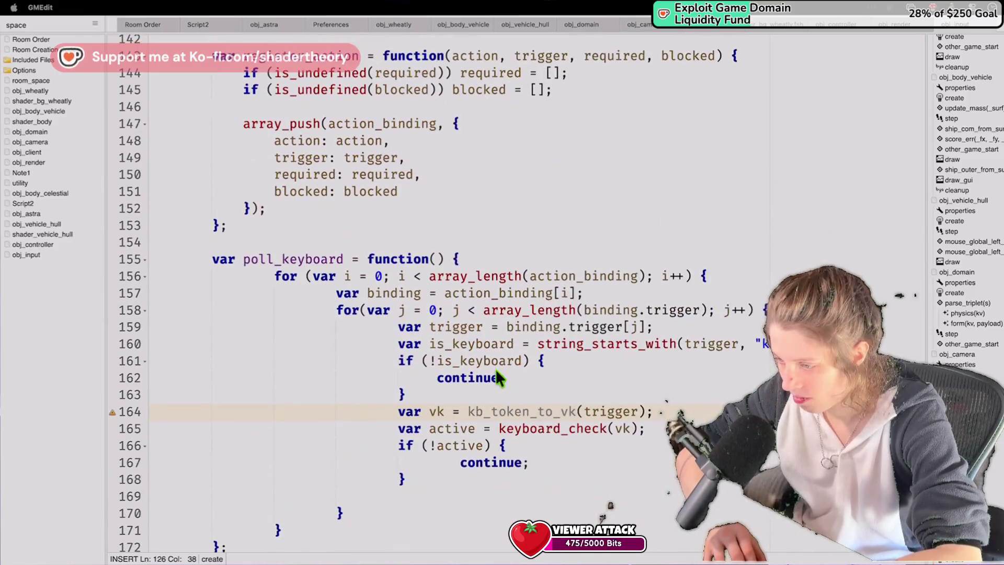
Replace poll_keyboard with the rewritten version calling poll_keyboard_token, and indent it two levels.
mouse_move(191, 242)
mouse_down()
mouse_move(253, 376)
mouse_move(302, 518)
mouse_move(301, 548)
mouse_up()
key(super+v)
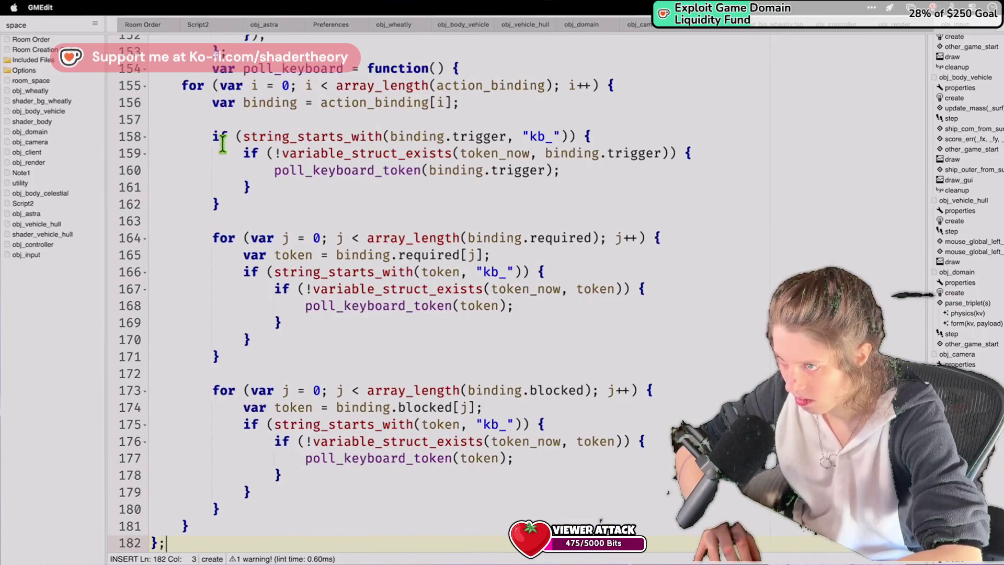
mouse_move(186, 83)
mouse_down()
mouse_move(314, 544)
mouse_move(230, 424)
mouse_up()
key(Tab)
key(Tab)
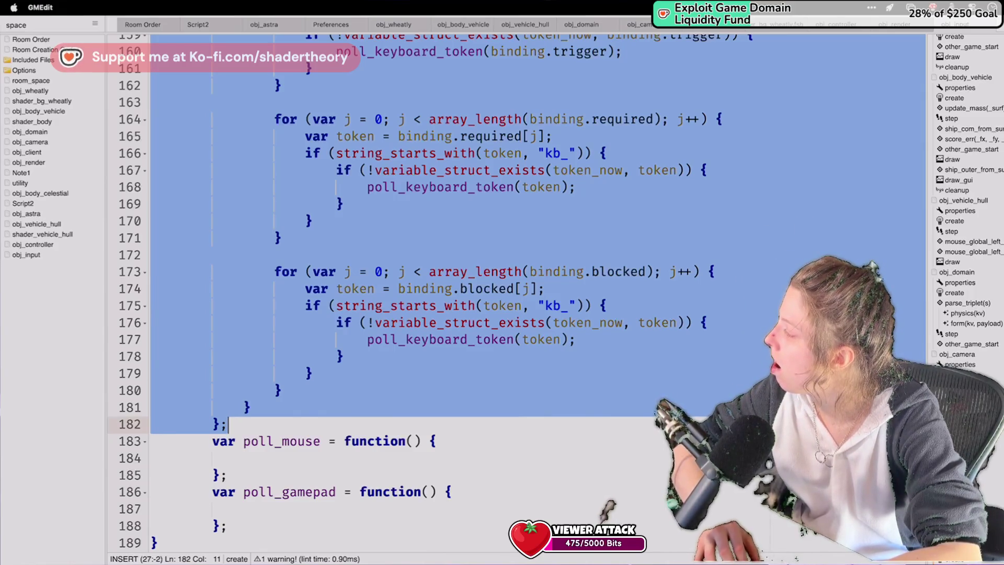
click(551, 438)
scroll(552, 438, up, 15)
scroll(551, 438, down, 10)
scroll(552, 438, down, 2)
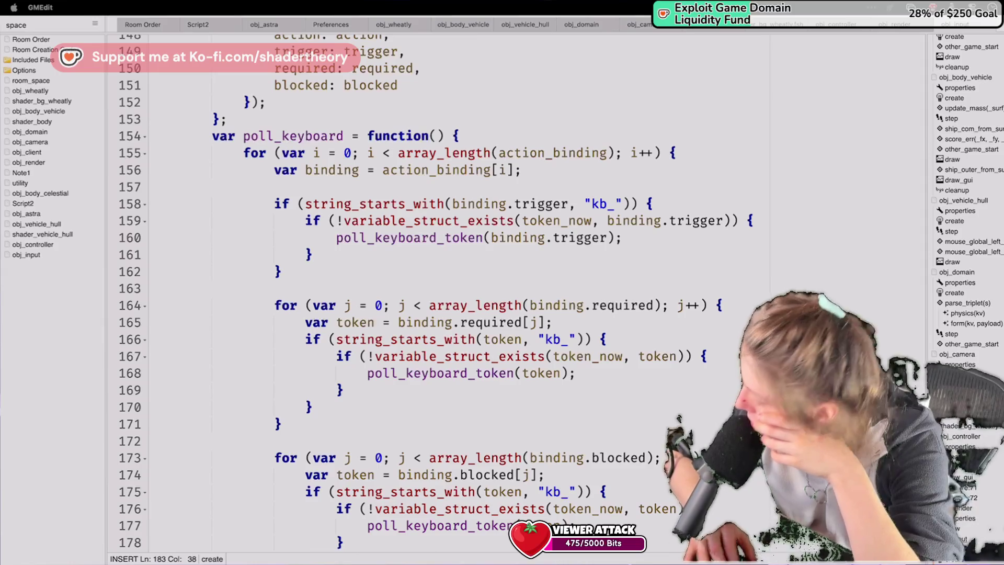
scroll(582, 480, down, 5)
Paste the binding_eval function after poll_keyboard.
scroll(581, 479, up, 1)
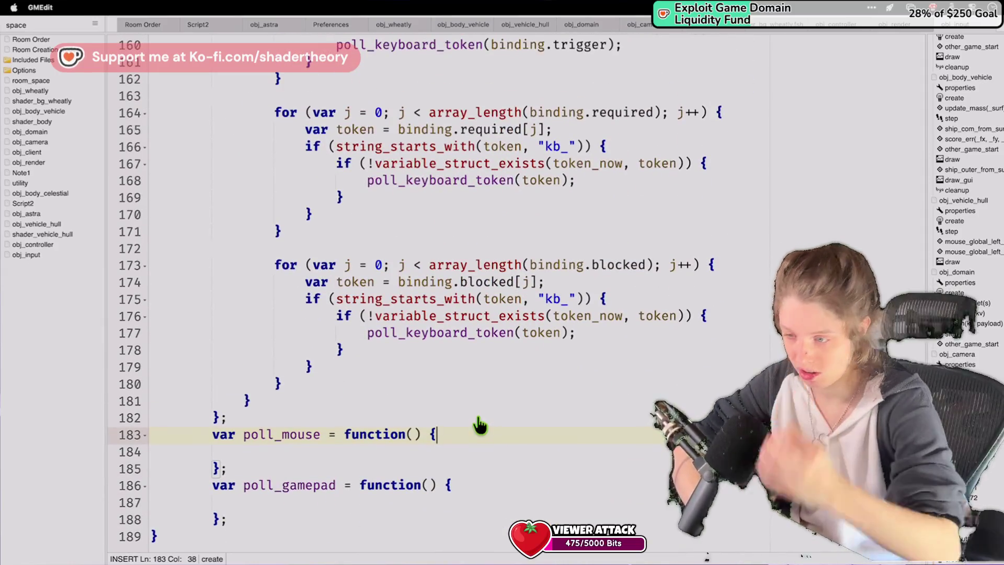
click(475, 417)
key(super+v)
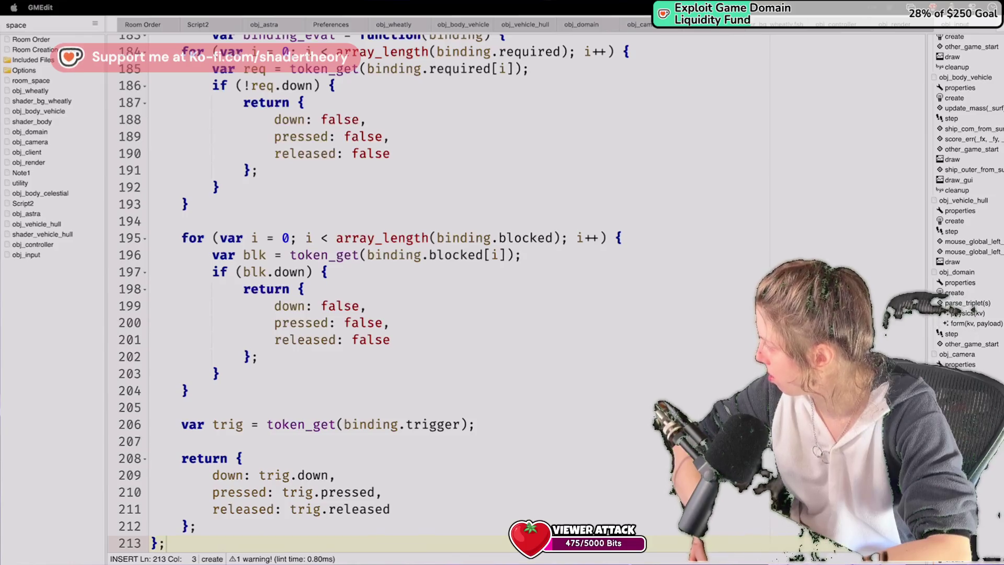
scroll(760, 371, up, 9)
scroll(760, 371, up, 20)
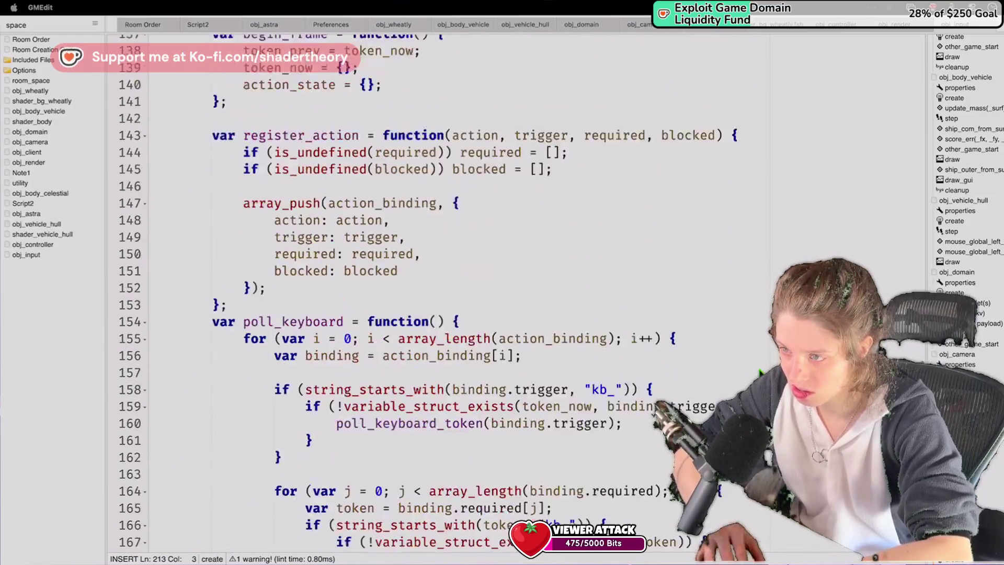
scroll(761, 372, up, 20)
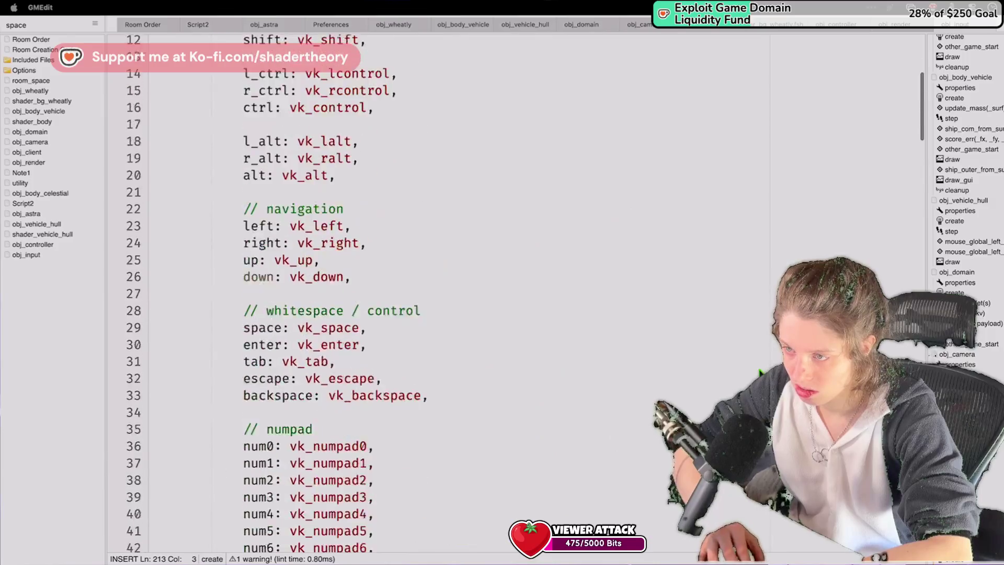
scroll(760, 372, down, 20)
scroll(760, 372, down, 5)
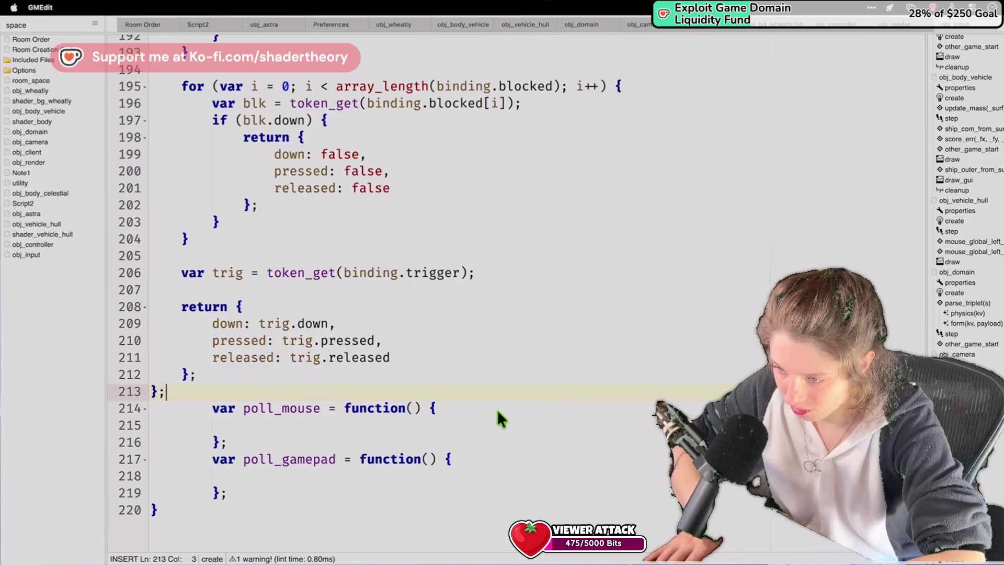
Paste resolve_actions plus the down, pressed and released functions, then select the pasted code.
text(var resolve_actions = function() {     for (var i = 0; i < array_length(action_binding); i++) {         var binding = action_binding[i];         var result = binding_eval(binding);          var action = binding.action;         var state;          if (variable_struct_exists(action_state, action)) {             state = variable_struct_get(action_state, action);         } else {             state = {                 down: false,                 pressed: false,                 released: false             };         }          state.down = state.down || result.down;         state.pressed = state.pressed || result.pressed;         state.released = state.released || result.released;          variable_struct_set(action_state, action, state);     } };)
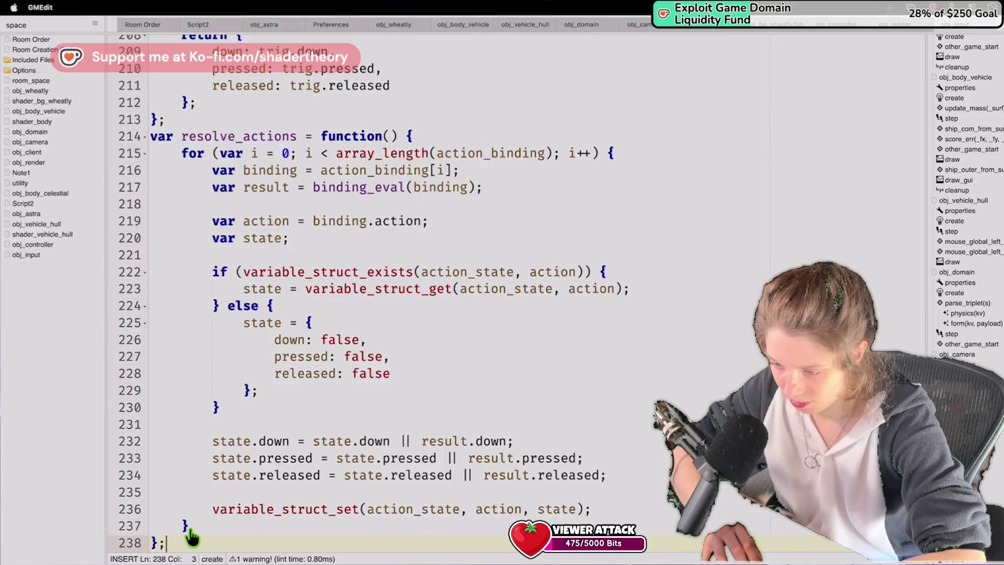
key(ctrl+v)
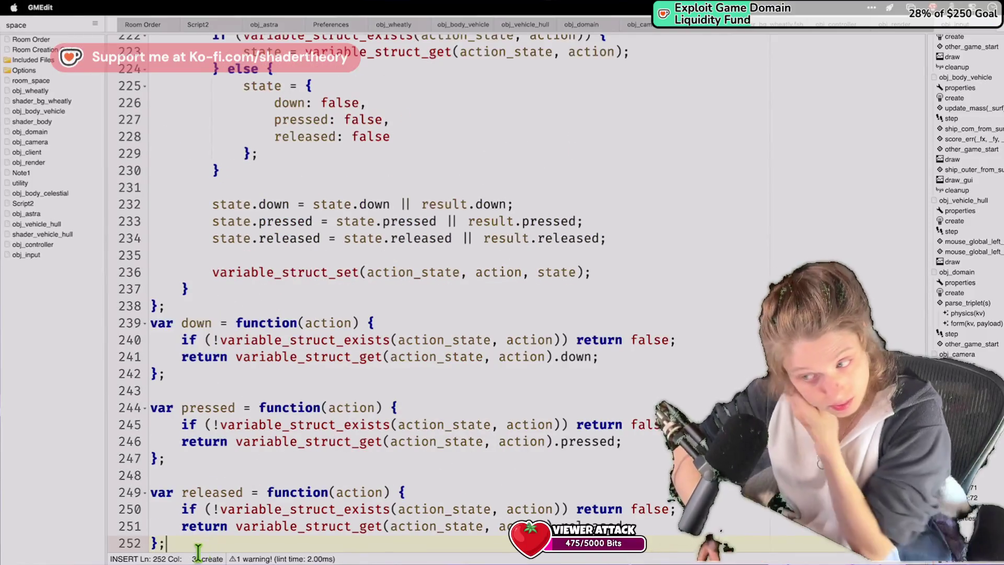
mouse_move(180, 544)
mouse_down()
mouse_move(288, 27)
mouse_move(277, 128)
mouse_move(281, 544)
mouse_move(235, 549)
mouse_move(213, 128)
mouse_move(182, 198)
mouse_up()
key(super+a)
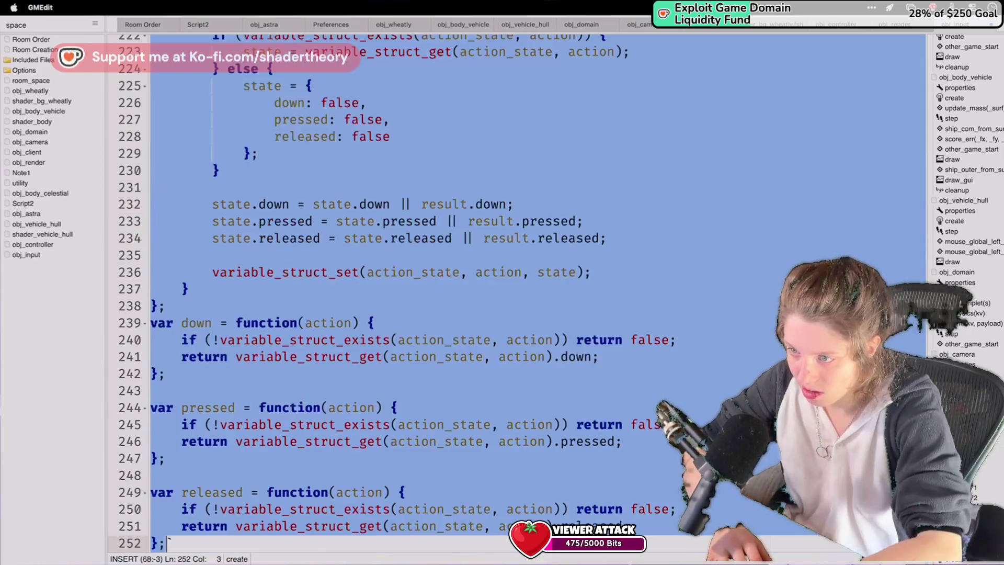
Indent the pasted functions, then pull the binding_eval block back one level.
key(Tab)
key(Tab)
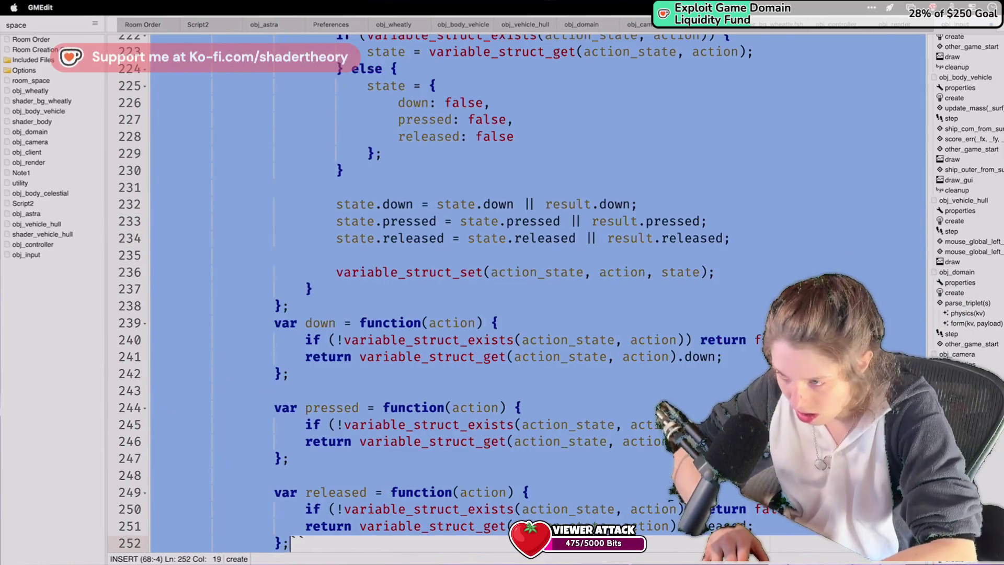
click(300, 261)
scroll(300, 261, up, 15)
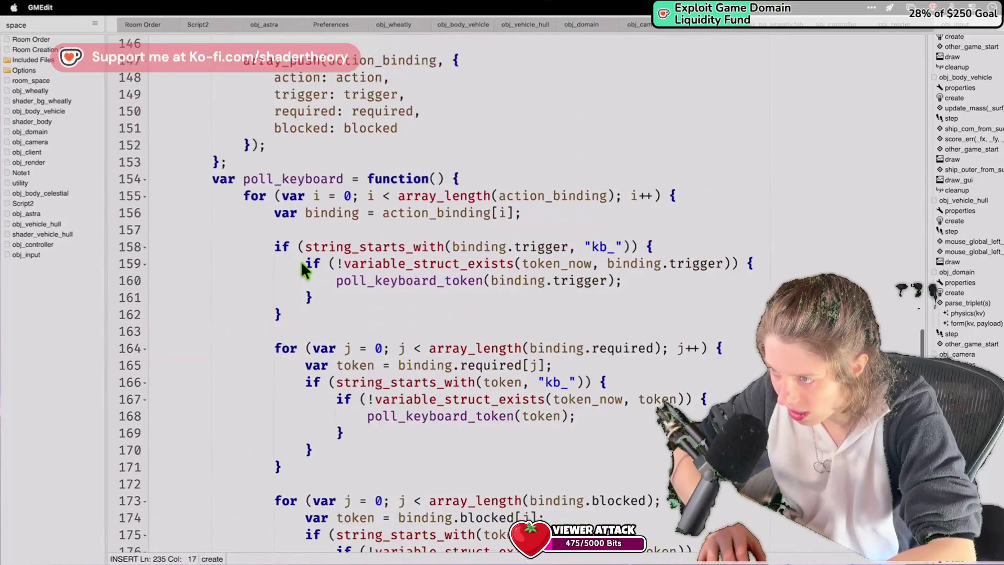
scroll(300, 261, down, 3)
key(shift+Tab)
key(shift+Tab)
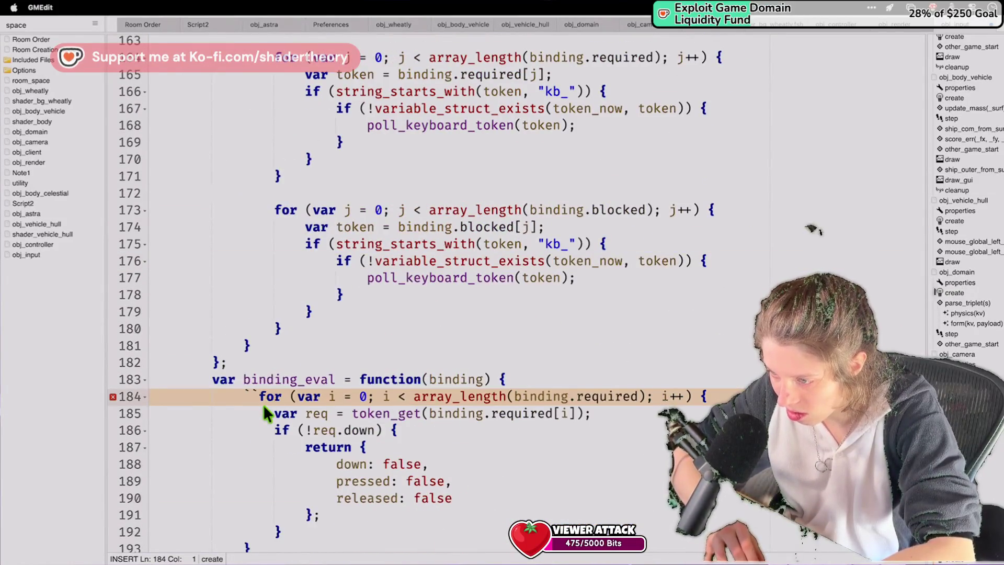
Align binding_eval through released with input_manager, then switch to the GameMaker desktop.
key(shift+Page_Down)
key(shift+Page_Down)
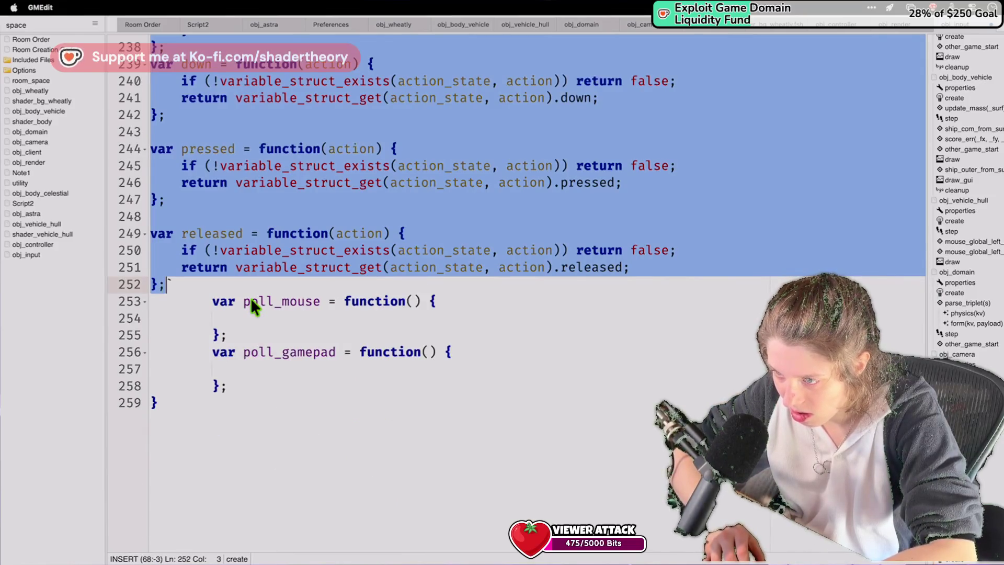
key(Tab)
key(Tab)
key(Tab)
key(Tab)
key(shift+Tab)
key(shift+Tab)
key(Left)
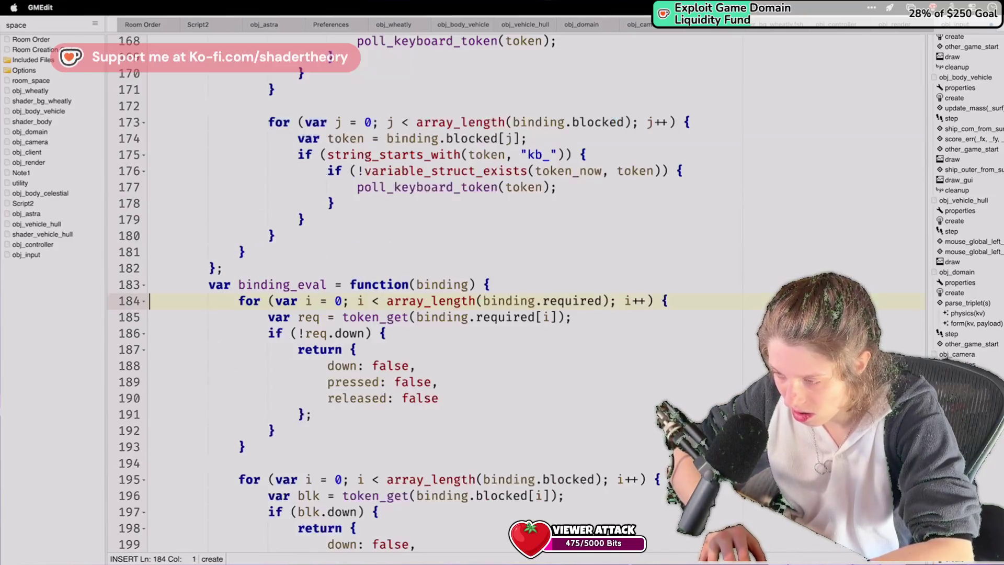
click(250, 301)
scroll(250, 301, down, 20)
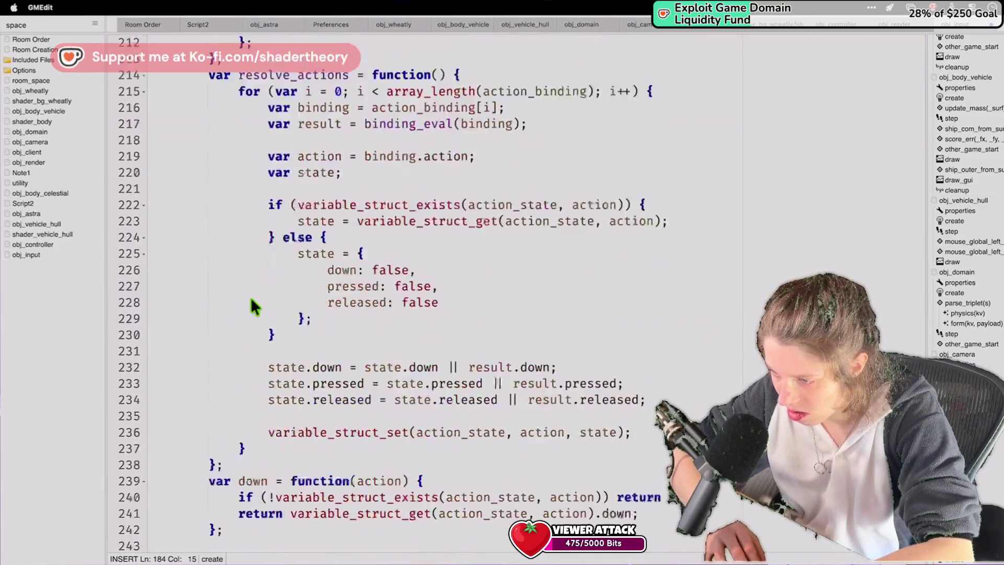
scroll(251, 299, up, 7)
click(251, 298)
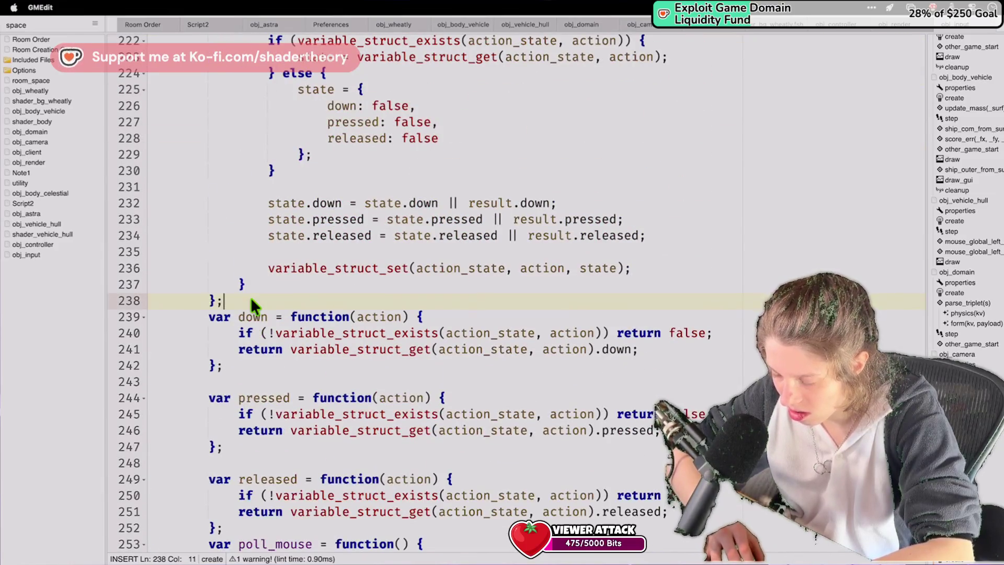
scroll(251, 298, up, 5)
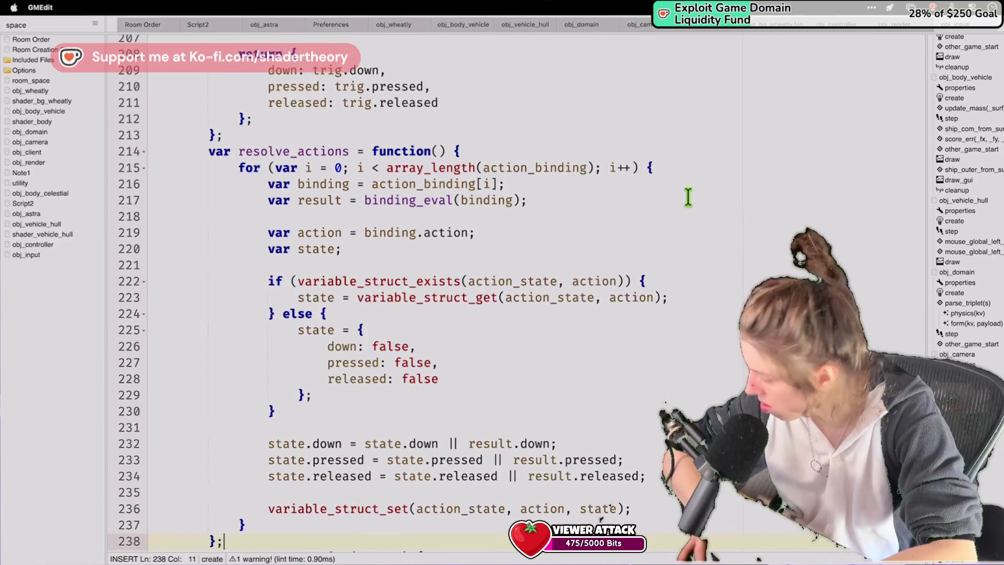
click(687, 199)
key(ctrl+Right)
key(ctrl+Left)
key(ctrl+Left)
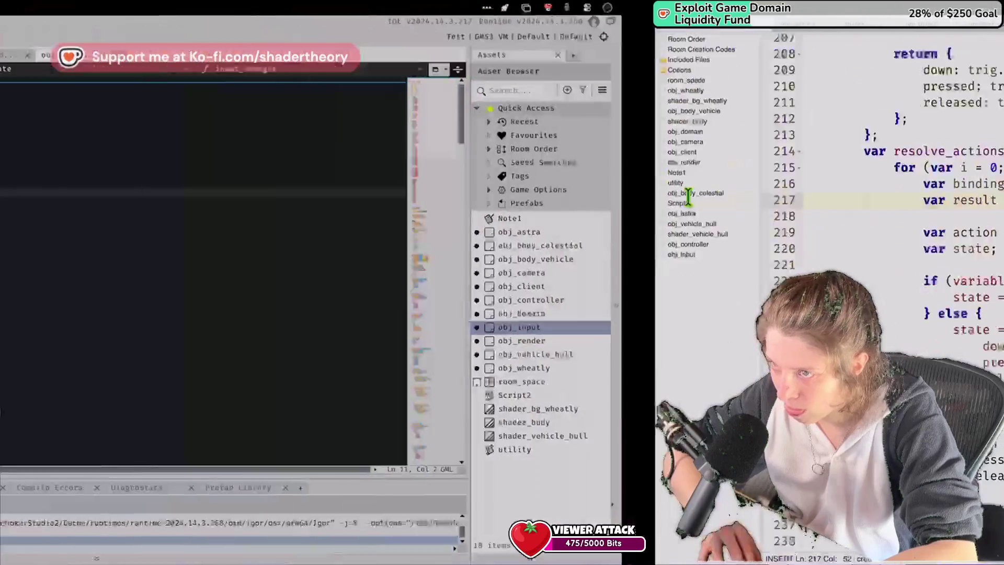
Run the game, then open the room_space room editor.
click(157, 36)
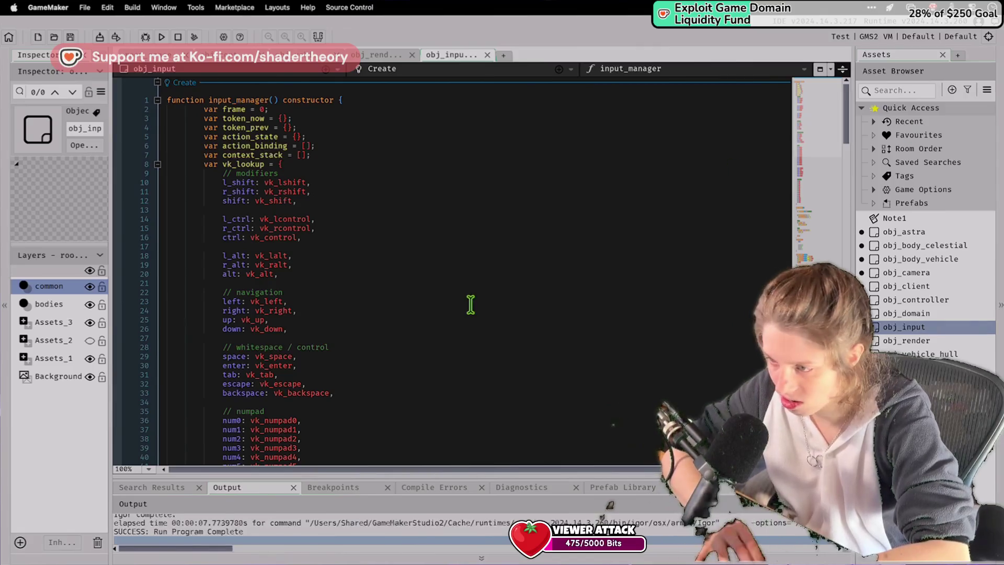
key(super+Tab)
key(super+Tab)
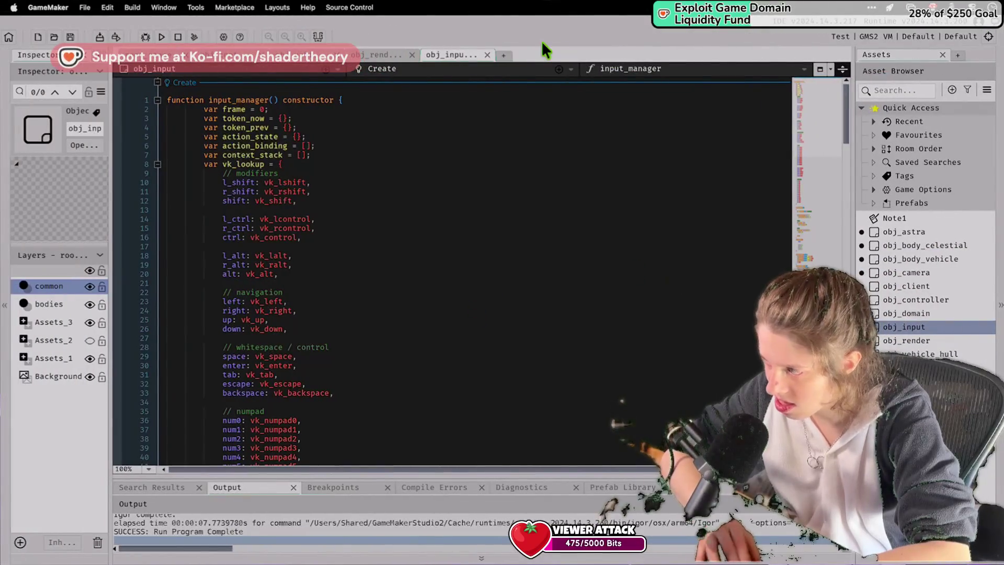
click(150, 57)
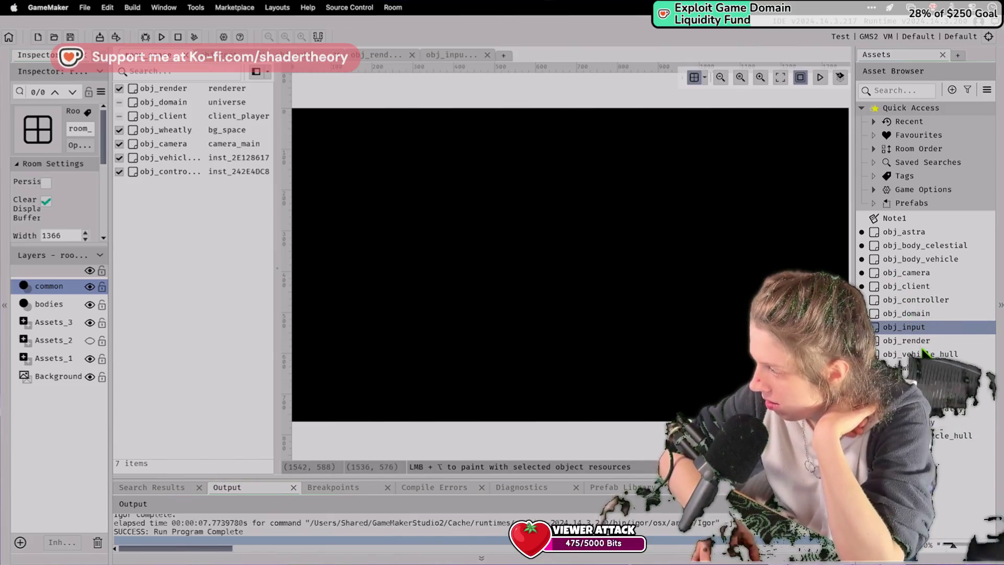
Drag obj_input from the Asset Browser into room_space, making 8 instances.
mouse_move(921, 339)
mouse_down()
mouse_move(290, 373)
mouse_move(180, 293)
mouse_move(284, 272)
mouse_up()
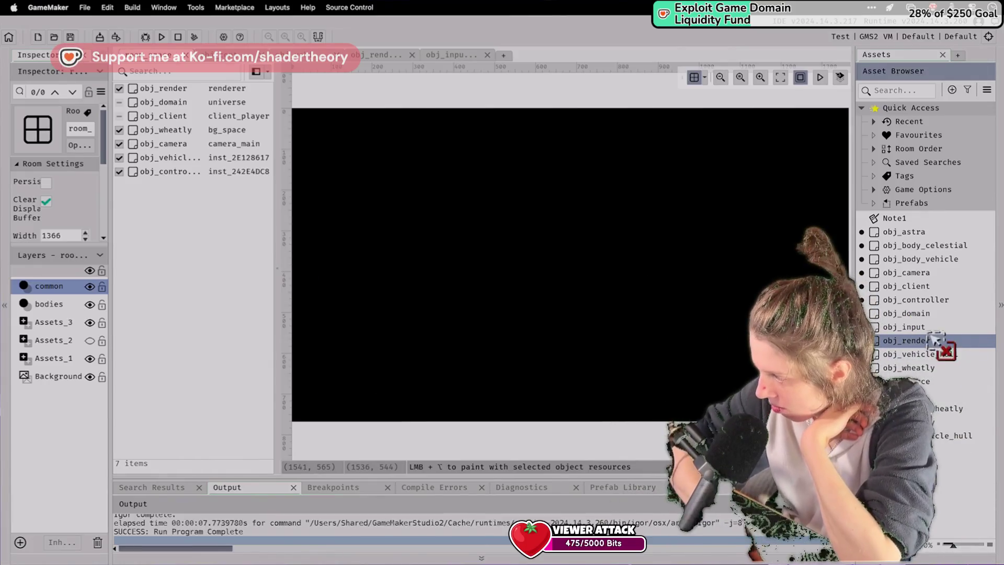
drag(909, 343, 909, 352)
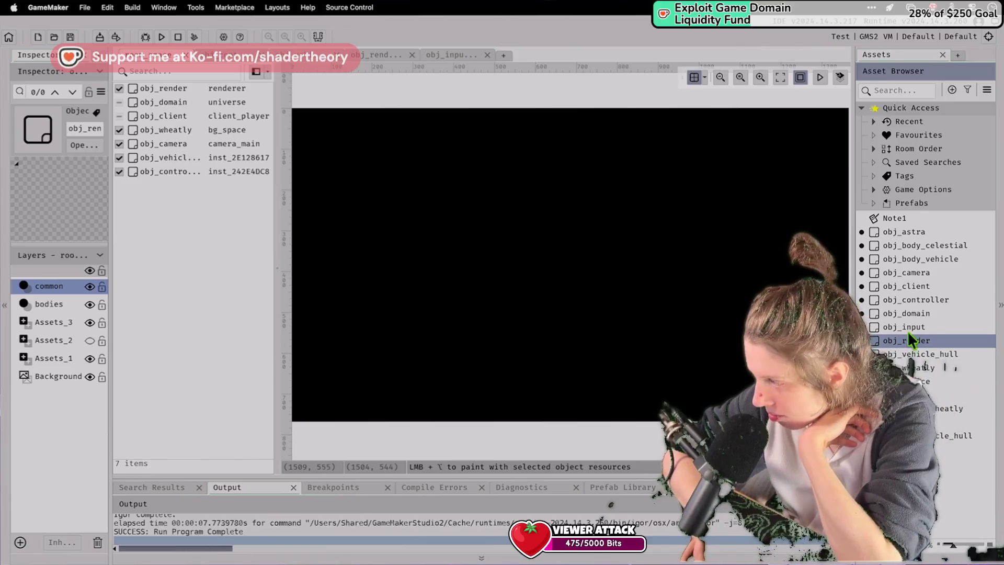
drag(361, 293, 188, 229)
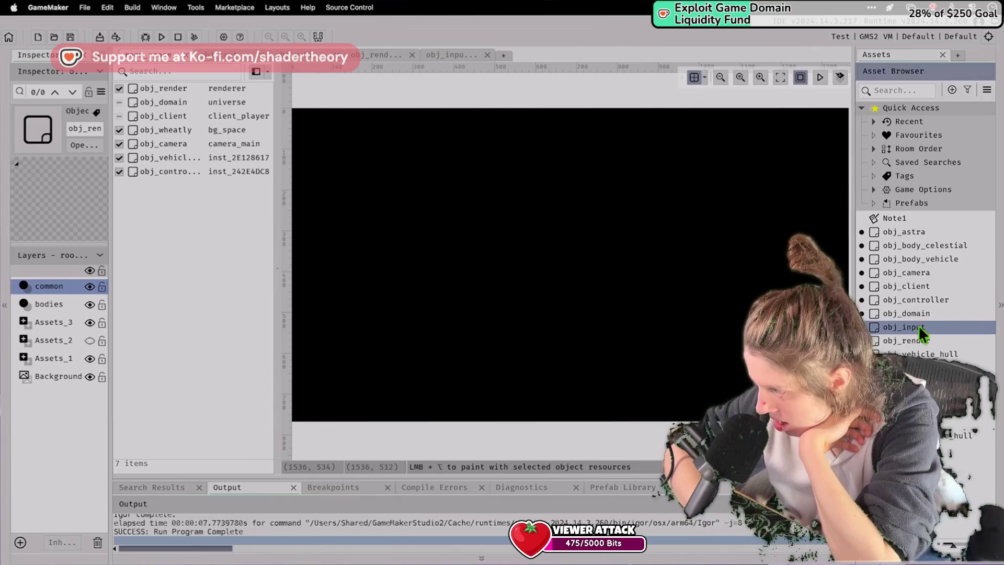
drag(557, 252, 559, 253)
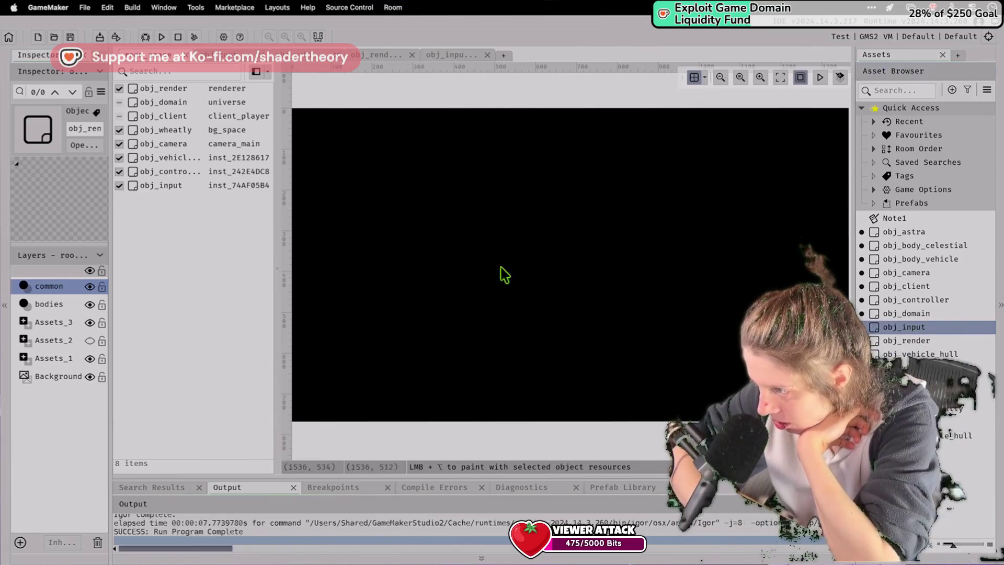
Run the game with obj_input placed in the room.
click(162, 37)
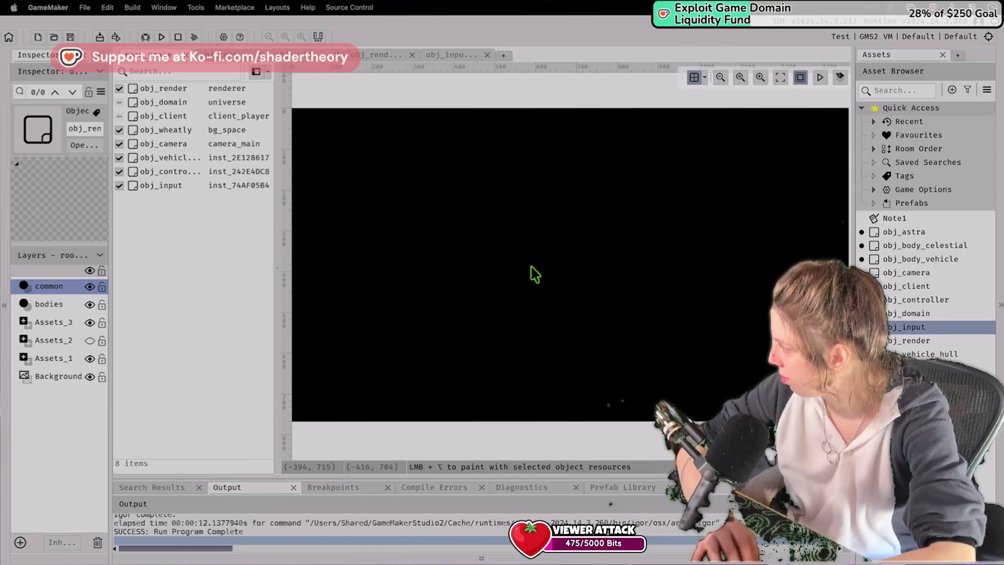
Open the obj_input object for editing.
double_click(914, 327)
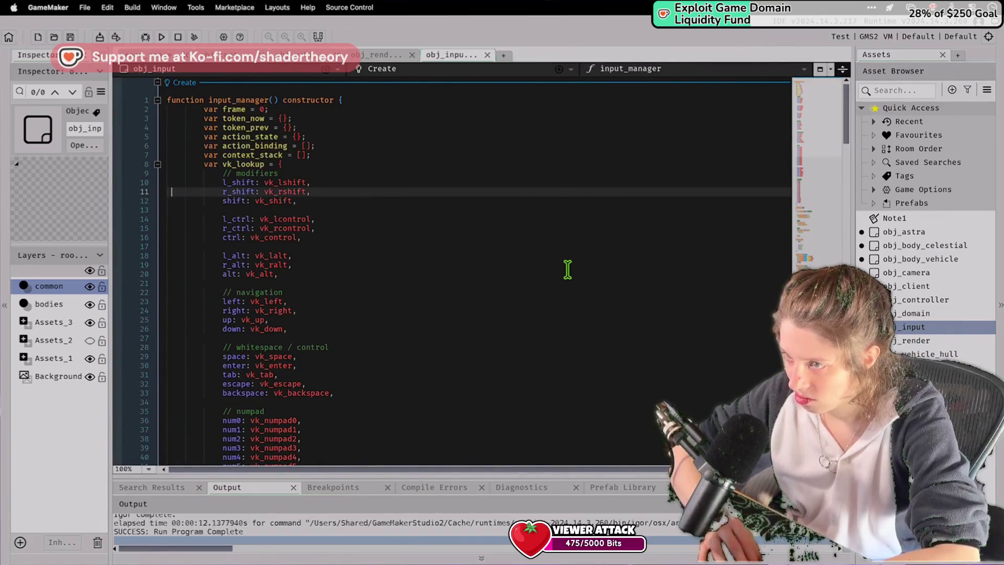
Append global.input = new input_manager() and register_action calls for save, paint and alt_paint, then save.
key(ctrl+End)
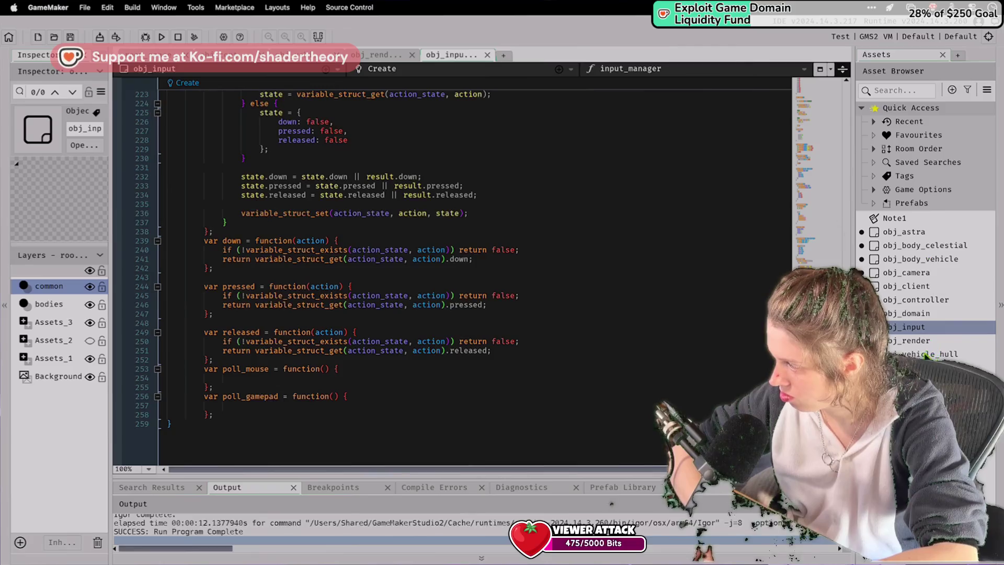
scroll(671, 287, up, 20)
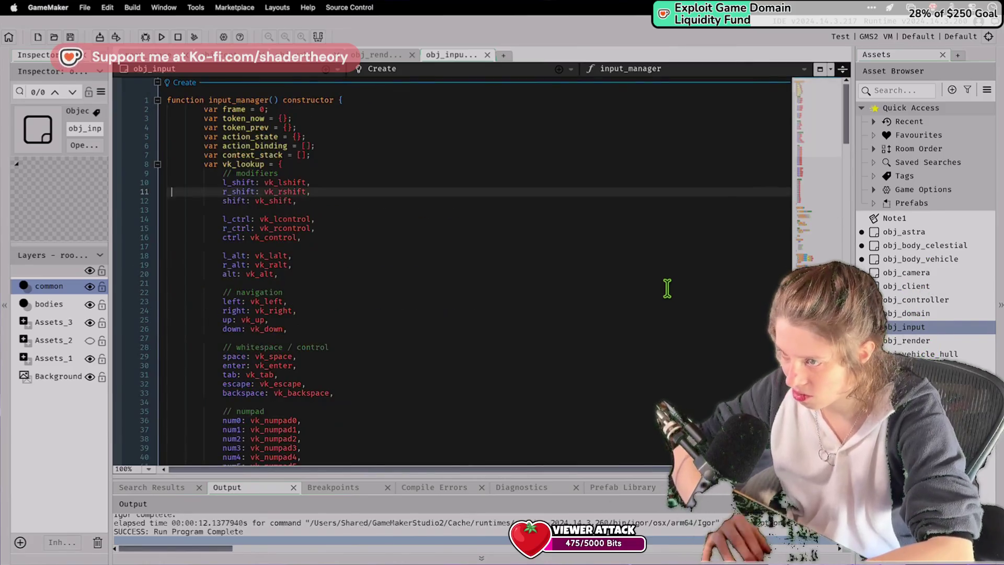
scroll(219, 105, down, 20)
text(global.input = new input_manager();  global.input.register_action("save", "kb_s", ["kb_ctrl"], []); global.input.register_action("paint", "kb_p", [], ["kb_shift"]); global.input.register_action("alt_paint", "kb_p", ["kb_shift"], []);)
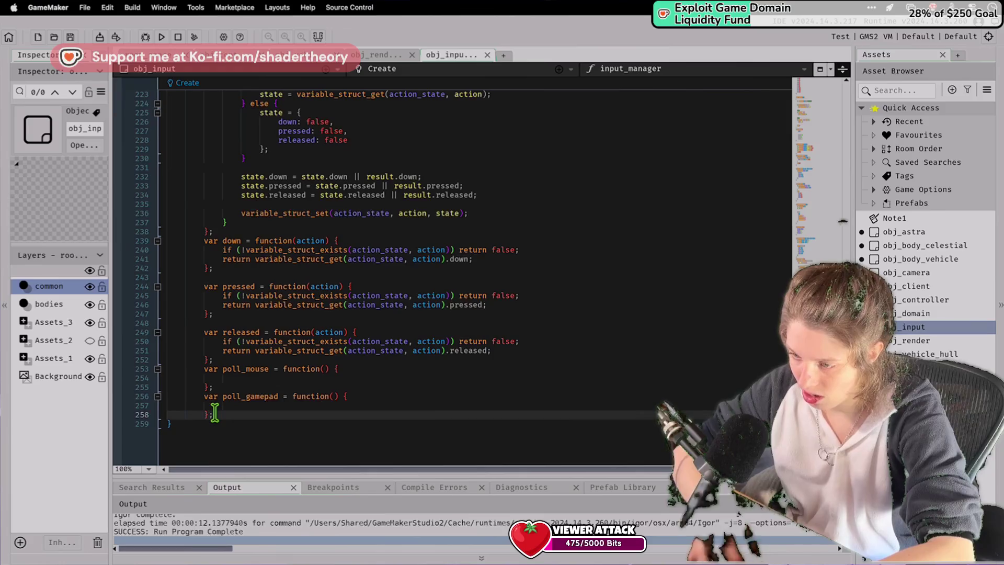
key(ctrl+s)
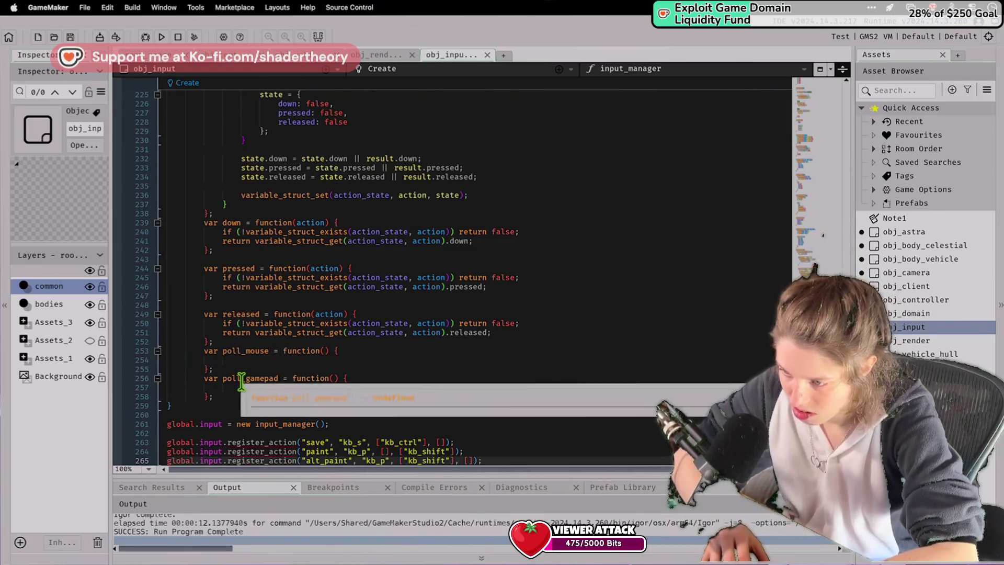
scroll(235, 410, down, 2)
click(271, 405)
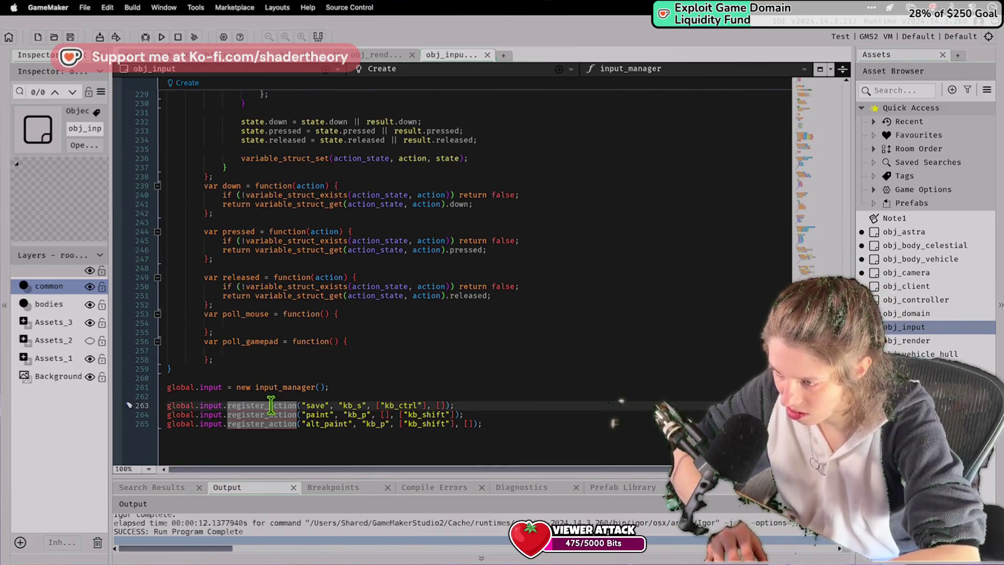
scroll(272, 406, up, 20)
scroll(272, 405, down, 10)
scroll(271, 406, down, 16)
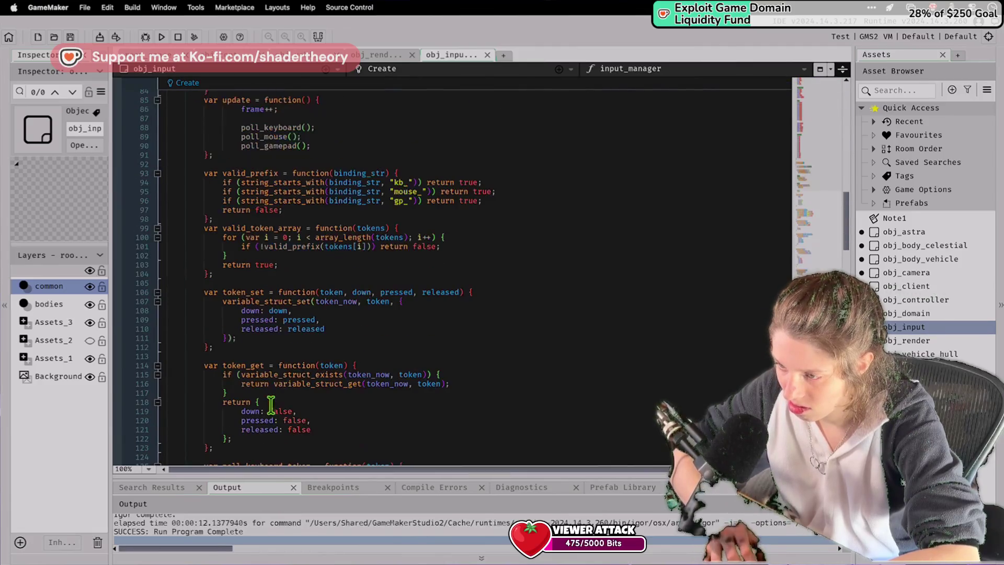
Delete the var keyword in front of the register_action function declaration.
scroll(271, 406, down, 20)
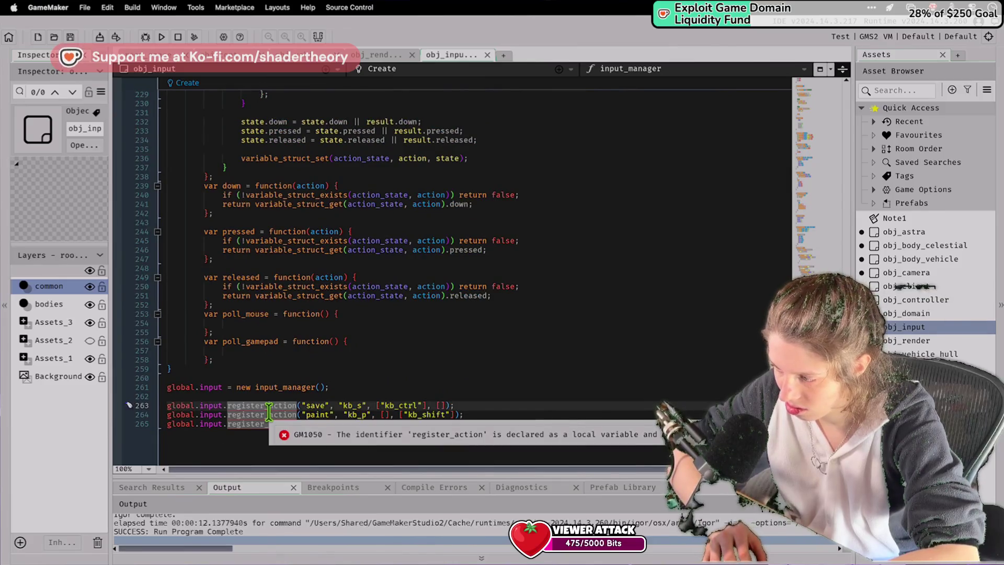
scroll(230, 203, up, 20)
scroll(230, 203, up, 20)
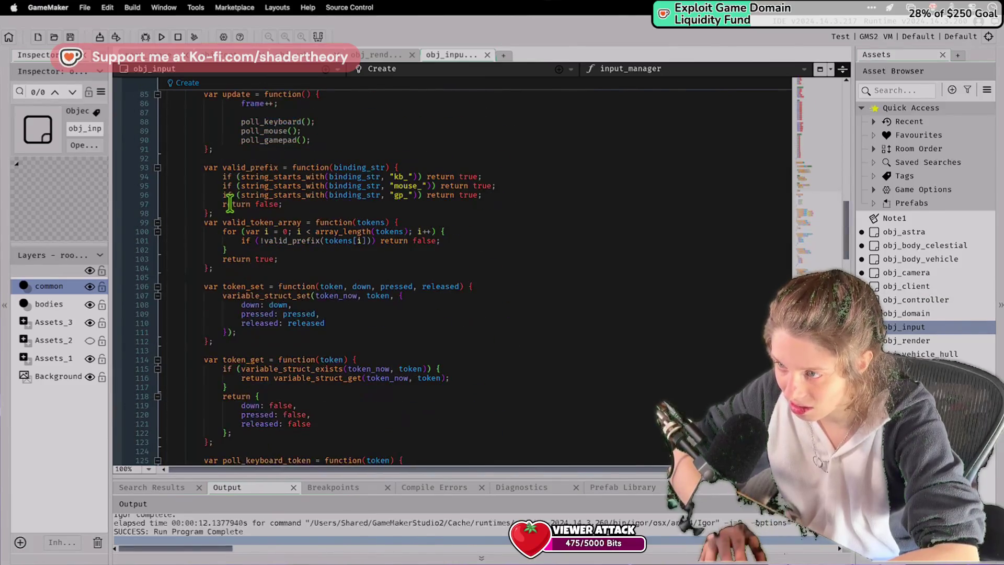
scroll(230, 204, down, 6)
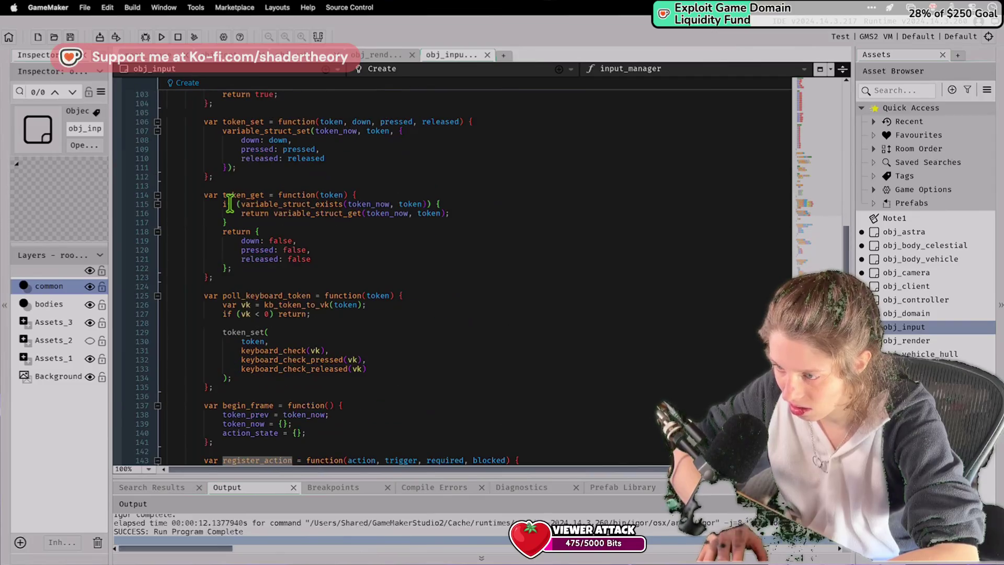
double_click(210, 460)
key(Delete)
key(Delete)
scroll(210, 450, down, 20)
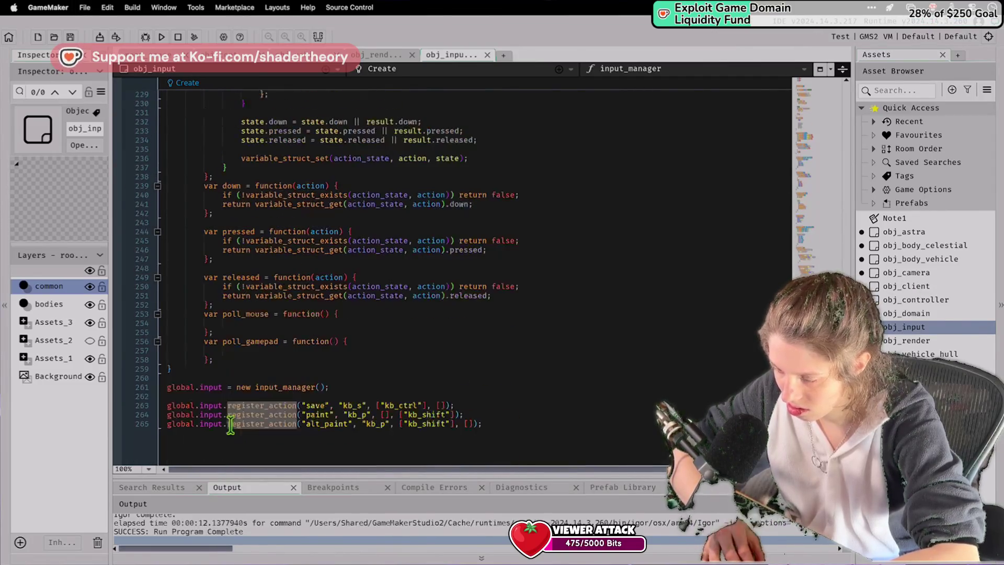
click(293, 405)
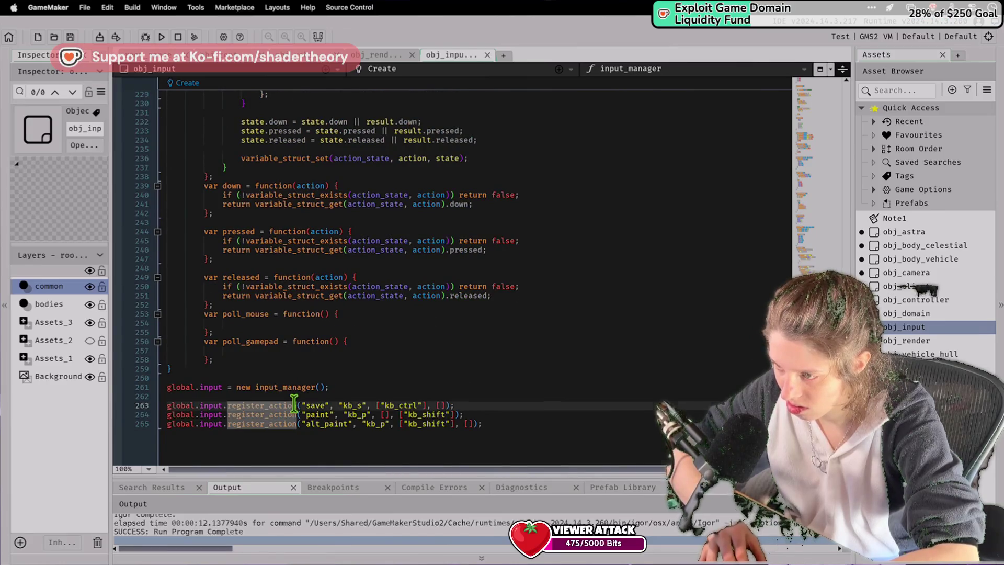
scroll(293, 405, up, 2)
Remove var from the released, pressed and down declarations and save.
double_click(212, 332)
key(Delete)
key(Delete)
double_click(215, 286)
key(Delete)
key(Delete)
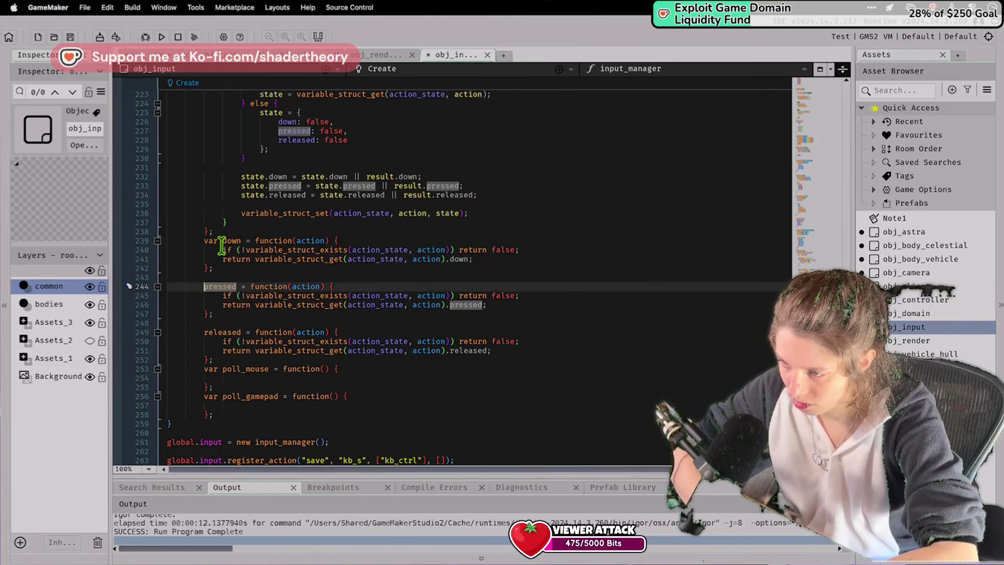
double_click(211, 241)
key(Delete)
key(Delete)
key(ctrl+s)
Delete the remaining var keywords before register_action and down.
scroll(206, 244, up, 20)
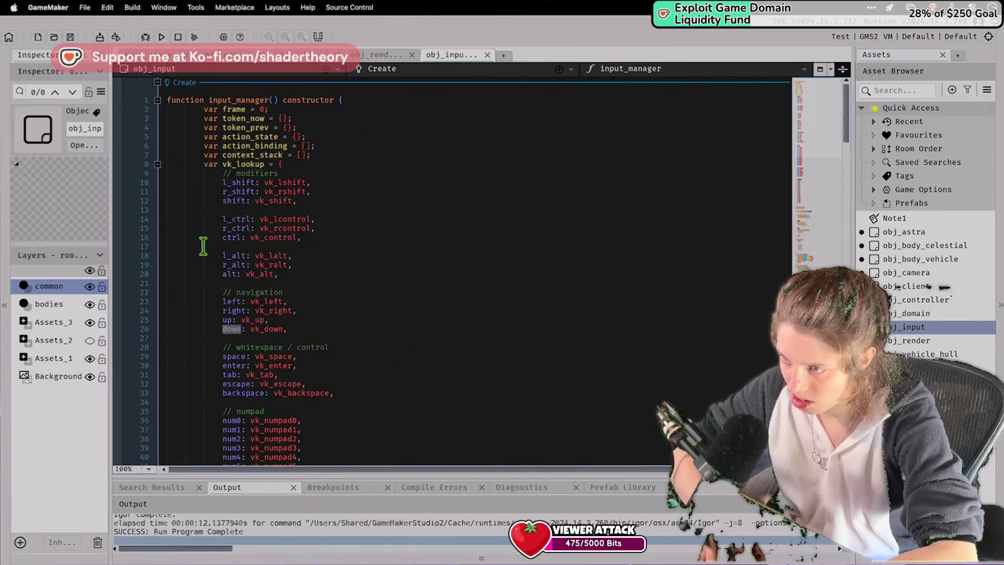
scroll(203, 247, down, 15)
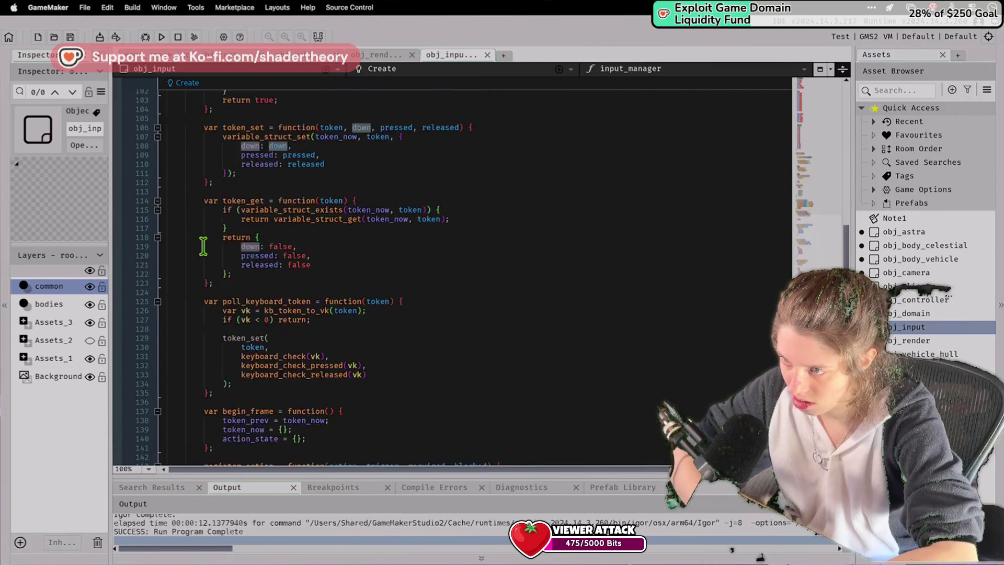
double_click(204, 246)
key(Delete)
key(Delete)
scroll(203, 246, down, 4)
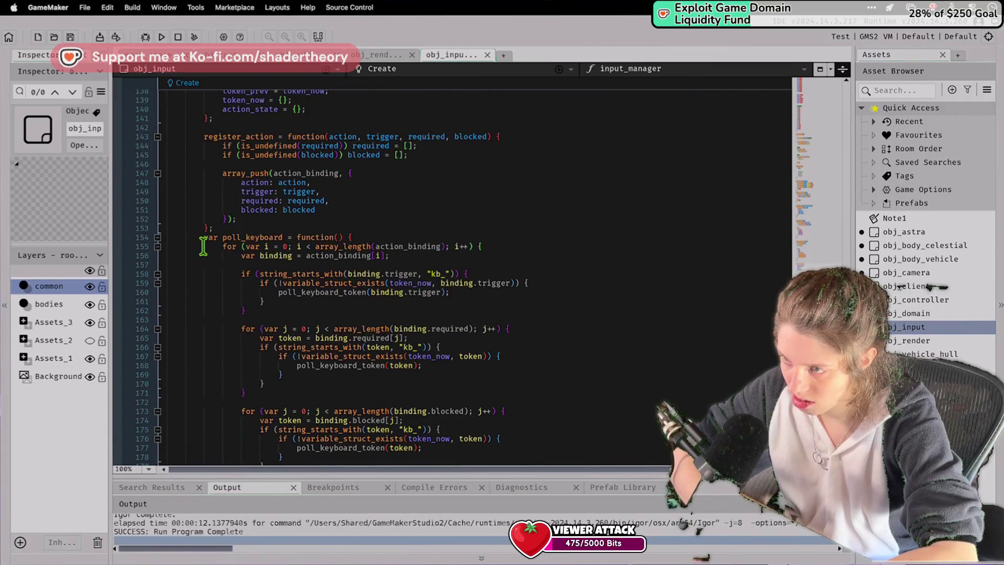
scroll(203, 246, down, 20)
double_click(204, 246)
key(Delete)
key(Delete)
scroll(203, 246, down, 2)
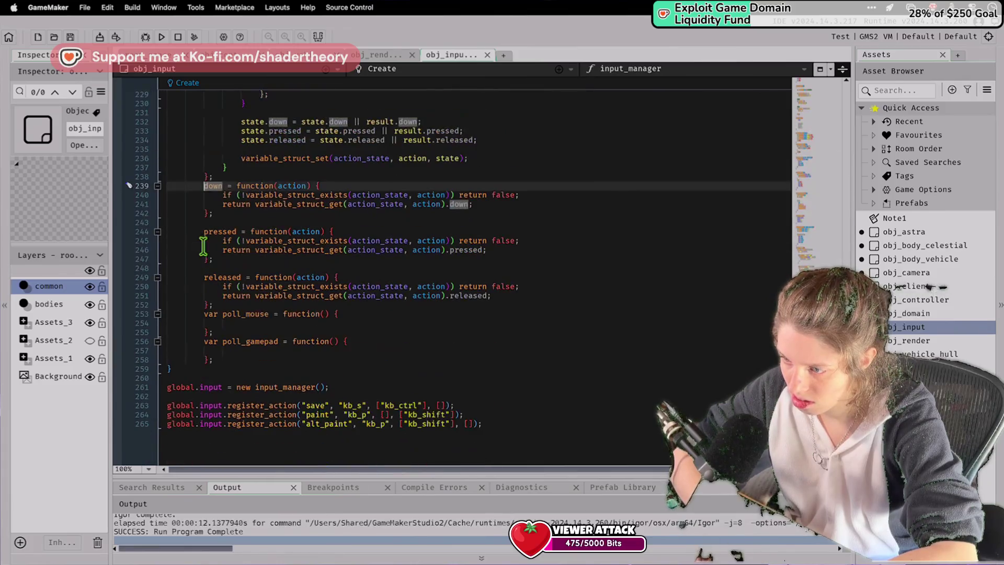
scroll(203, 246, up, 4)
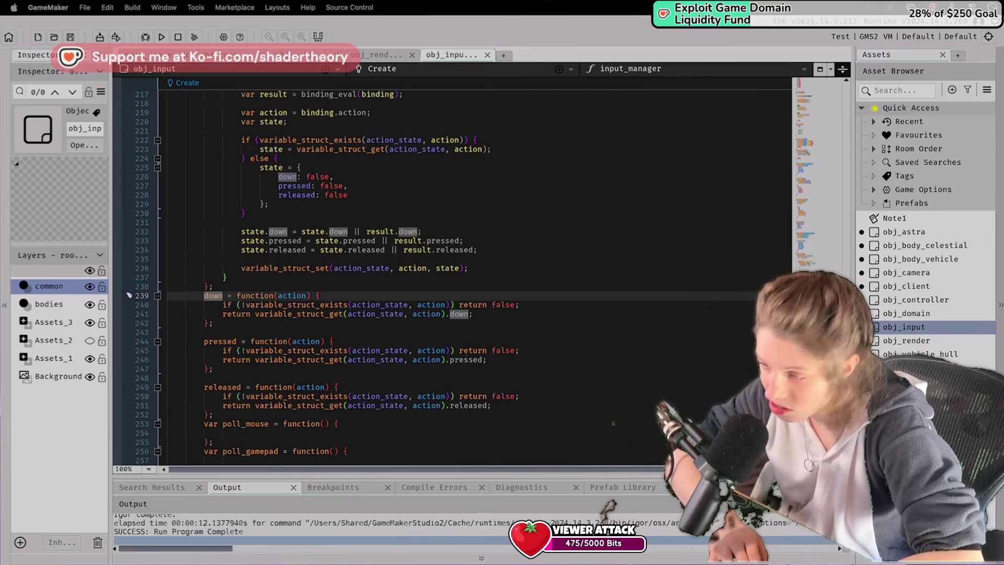
Paste the update function block, calling begin_frame, the poll functions and resolve_actions, above down.
click(648, 344)
click(227, 286)
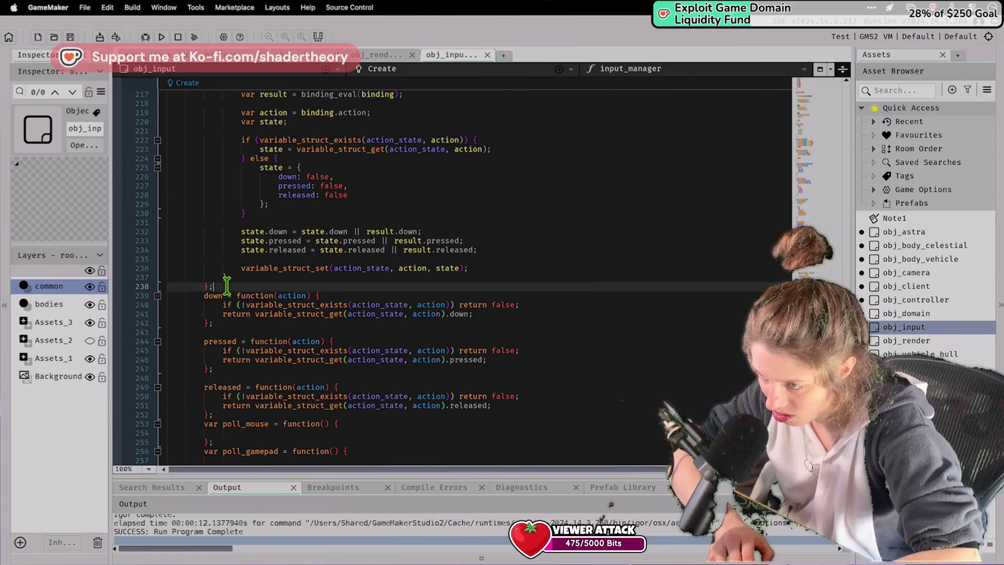
text(update = function() {         frame++;         begin_frame();          poll_keyboard();         poll_mouse();         poll_gamepad();          resolve_actions();     };)
Indent the update block two levels inside input_manager and save.
double_click(265, 269)
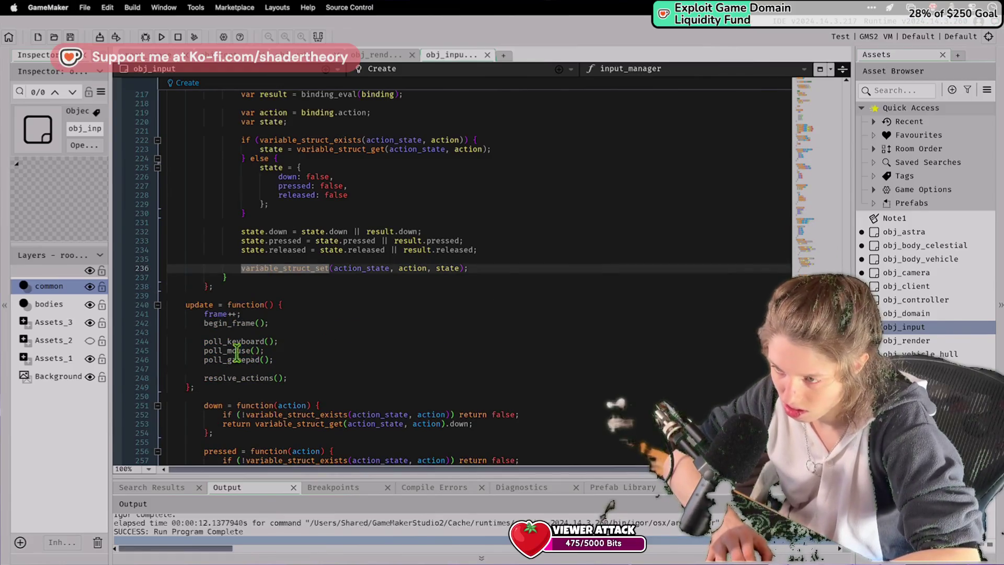
drag(167, 396, 173, 308)
key(Tab)
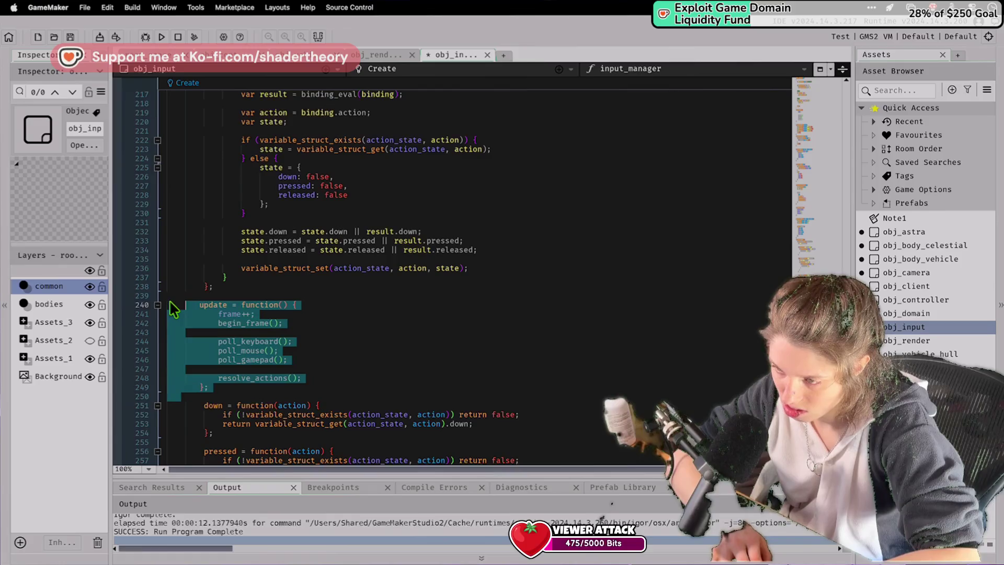
key(super+s)
drag(201, 397, 200, 299)
key(Tab)
key(super+s)
click(293, 241)
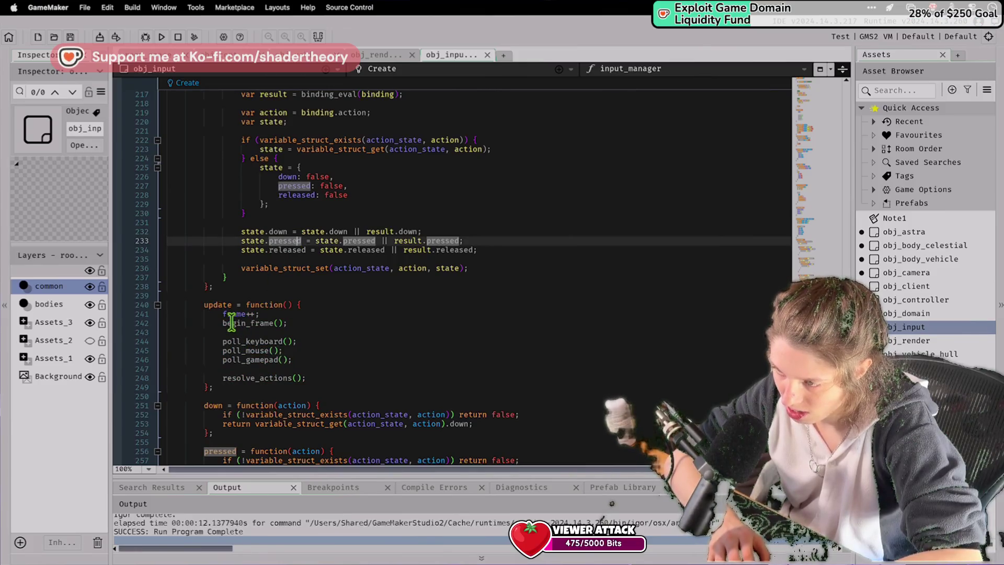
Review the poll_mouse call in update and the variable_struct_exists check in pressed.
click(269, 387)
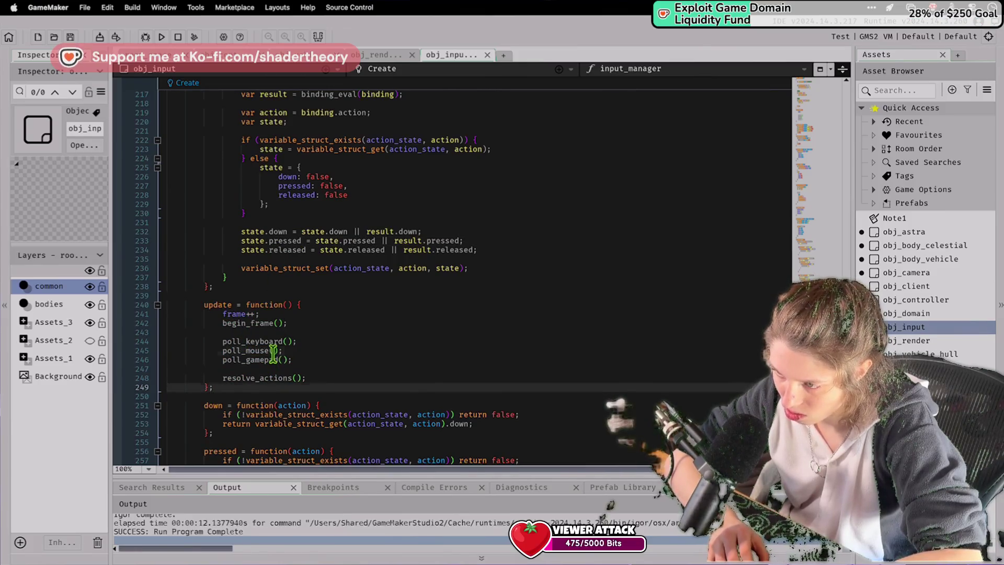
click(272, 350)
scroll(270, 353, down, 5)
scroll(276, 355, up, 3)
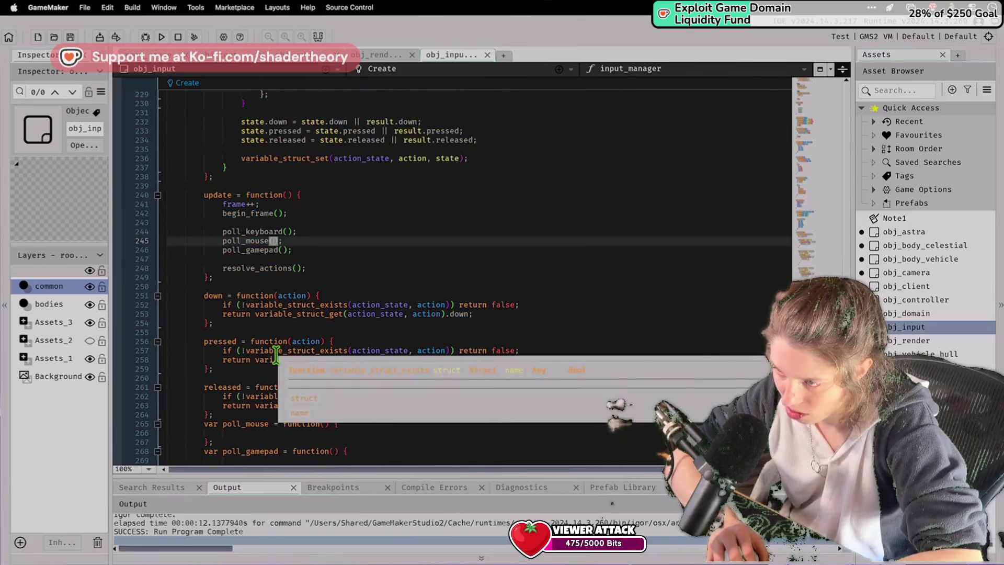
click(276, 352)
scroll(276, 355, down, 3)
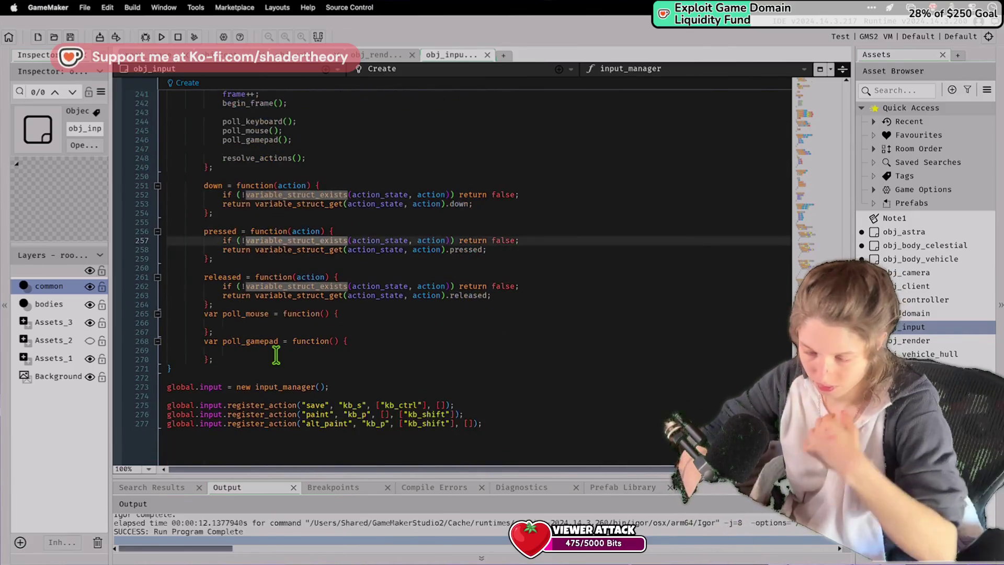
Remove the paint and alt_paint register_action lines, keeping only the save registration.
click(359, 414)
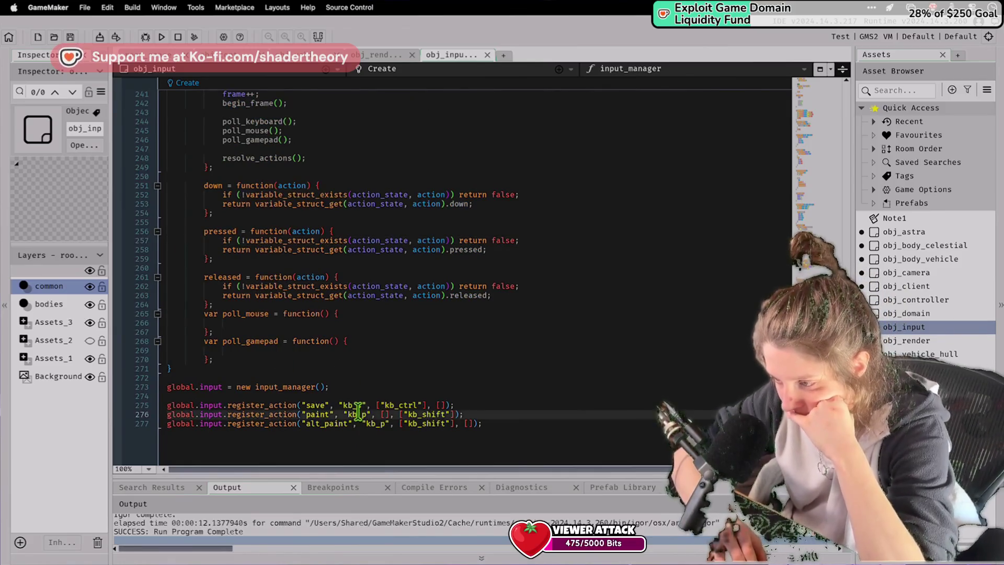
key(super+z)
key(super+z)
key(super+z)
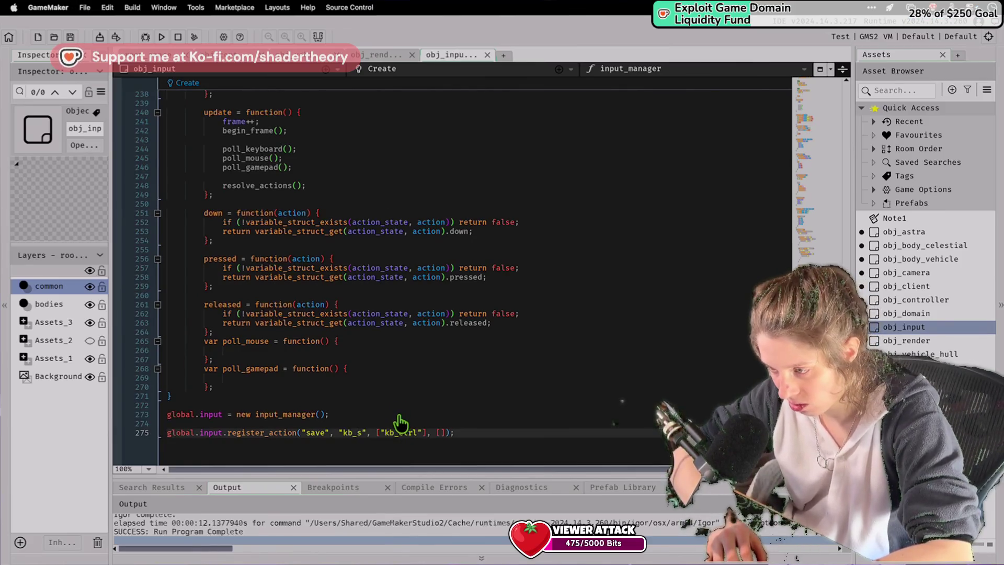
click(383, 422)
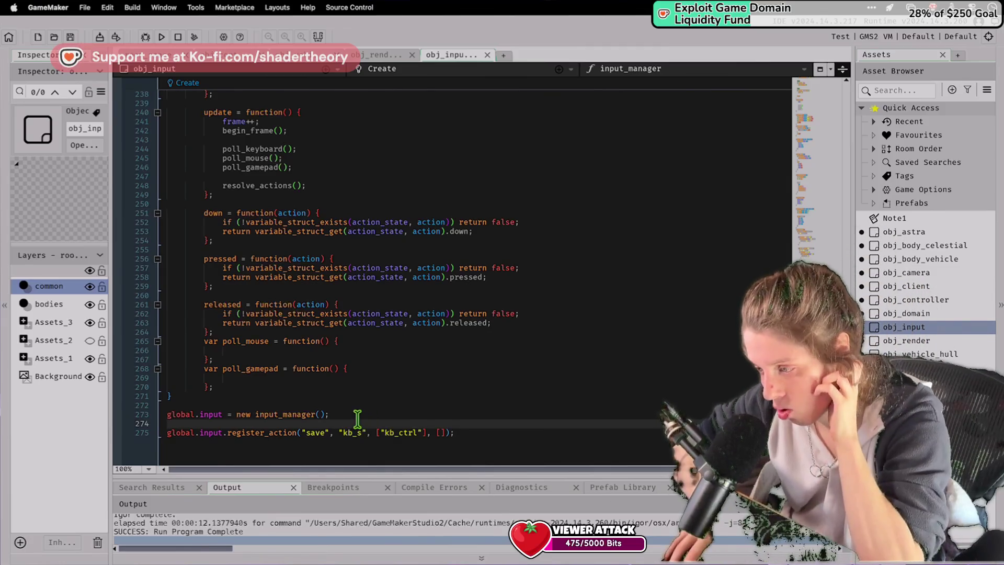
scroll(367, 444, down, 1)
Turn the save registration into camera.down bound to kb_down without the kb_ctrl requirement, and save.
double_click(348, 424)
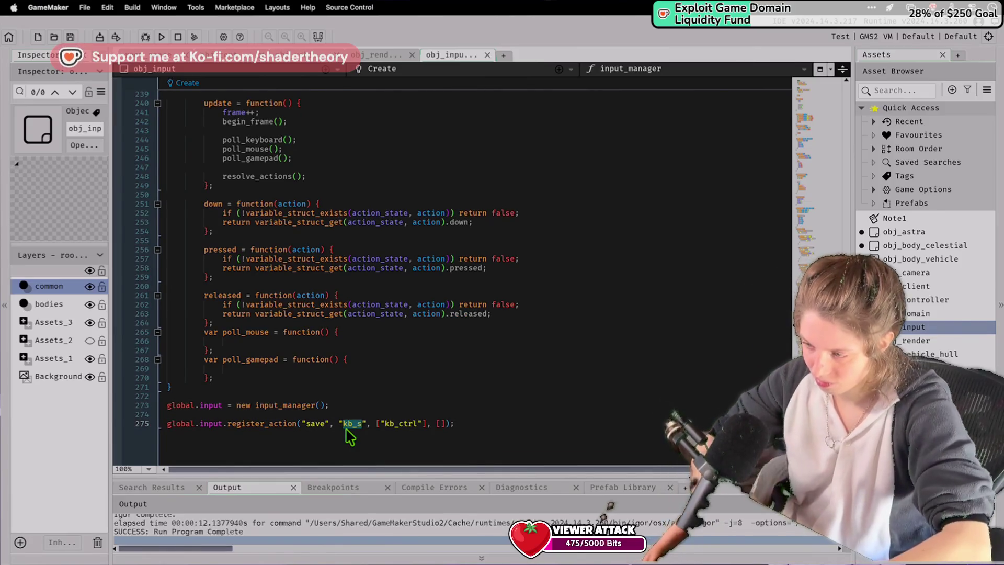
text(kb)
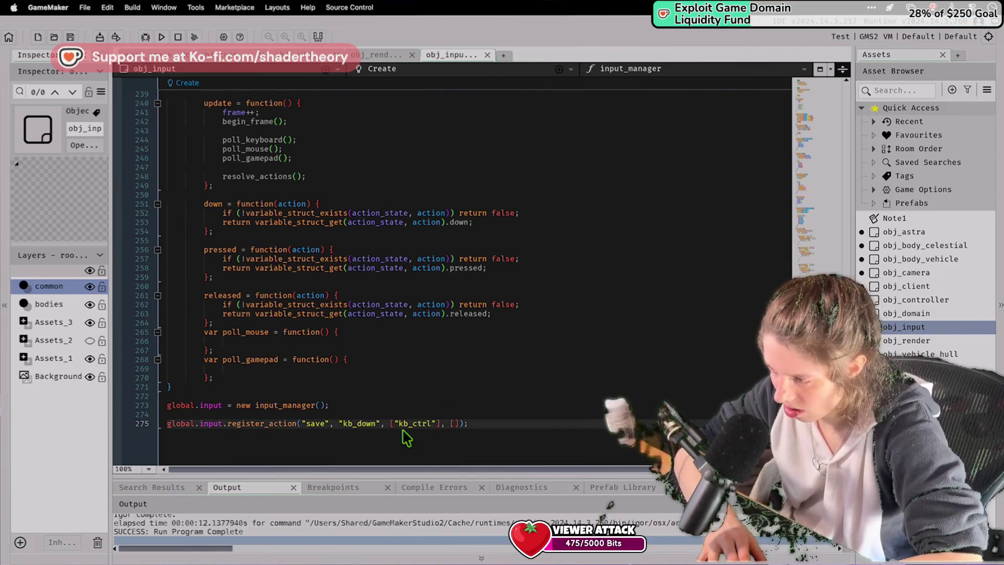
double_click(405, 423)
key(BackSpace)
double_click(315, 424)
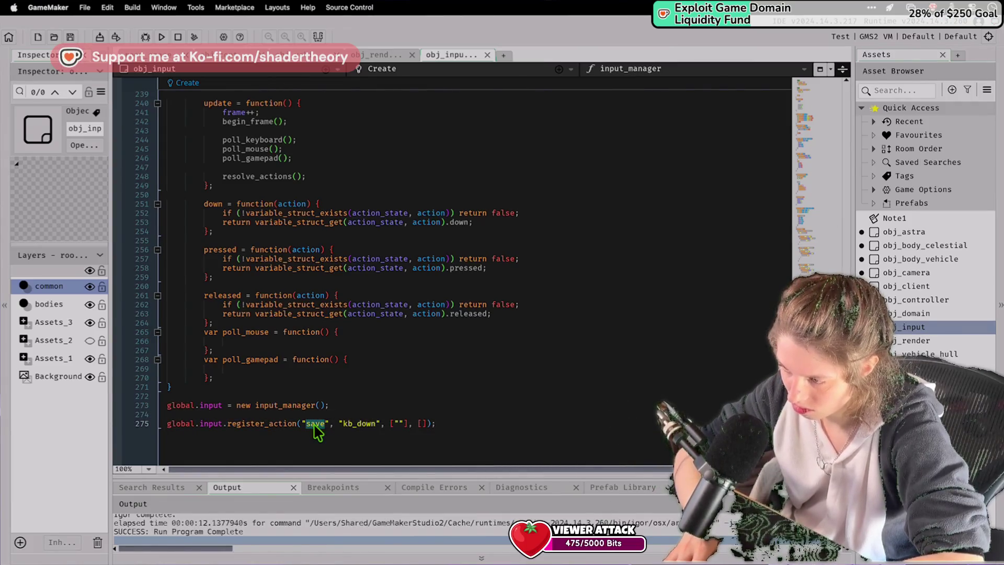
text(downglobal.input.register_action("down)
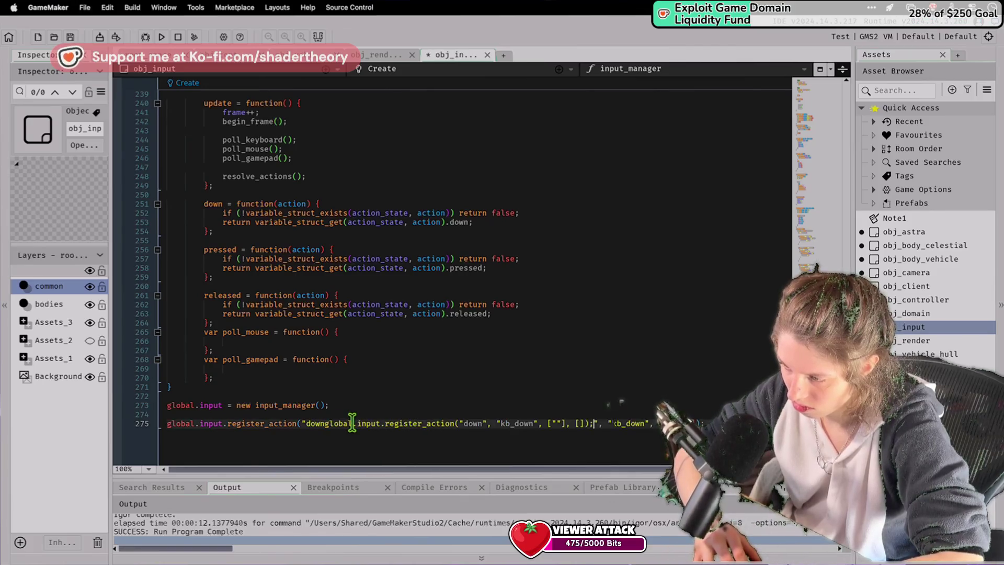
key(ctrl+s)
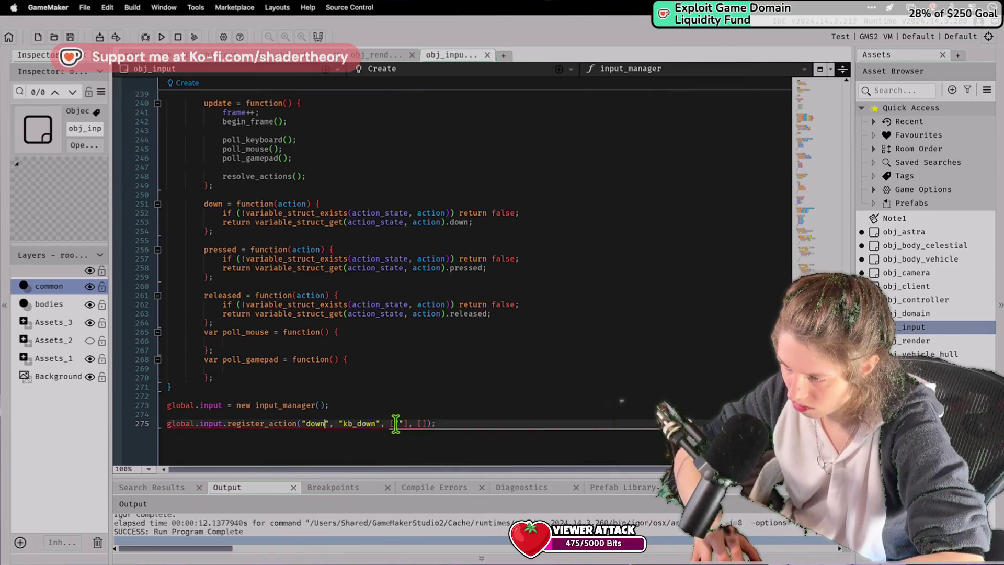
text(camera.)
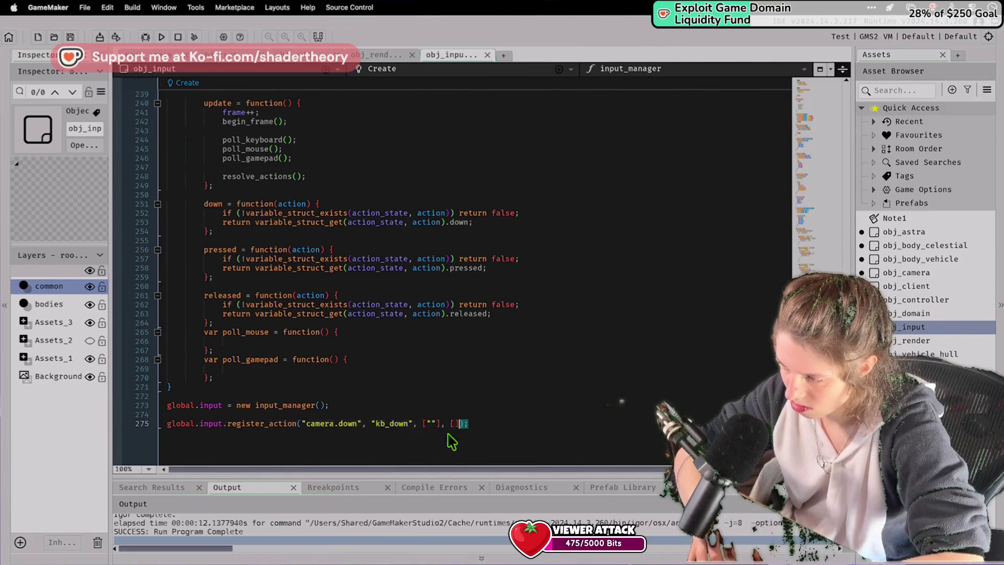
Duplicate the line 275 register_action call three times below it.
drag(468, 424, 166, 420)
key(ctrl+c)
click(513, 424)
key(Return)
key(ctrl+v)
key(Return)
key(ctrl+v)
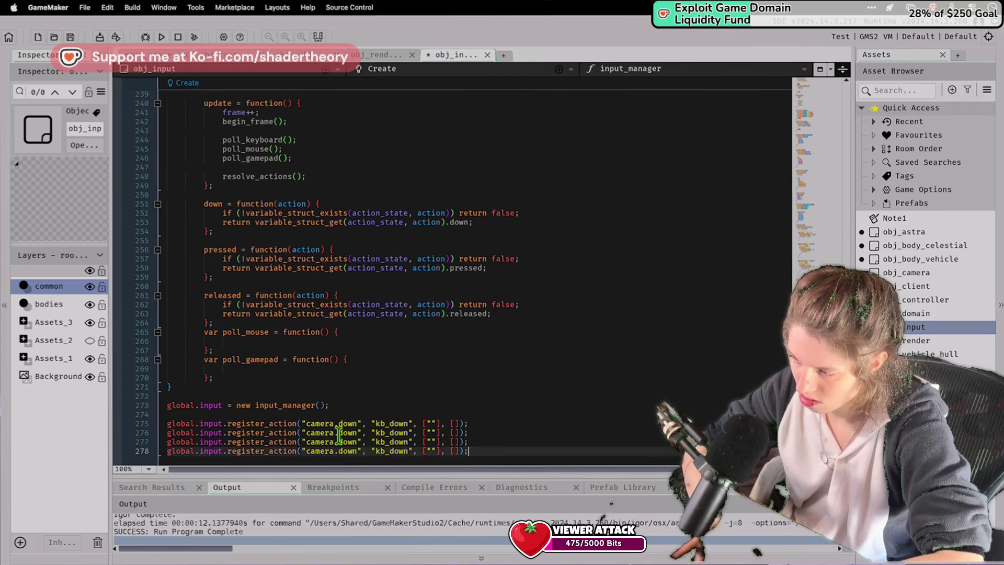
Rename the three copies to camera.up, camera.left and camera.right, and save.
double_click(346, 432)
text(up)
double_click(346, 441)
text(left)
double_click(346, 451)
text(right)
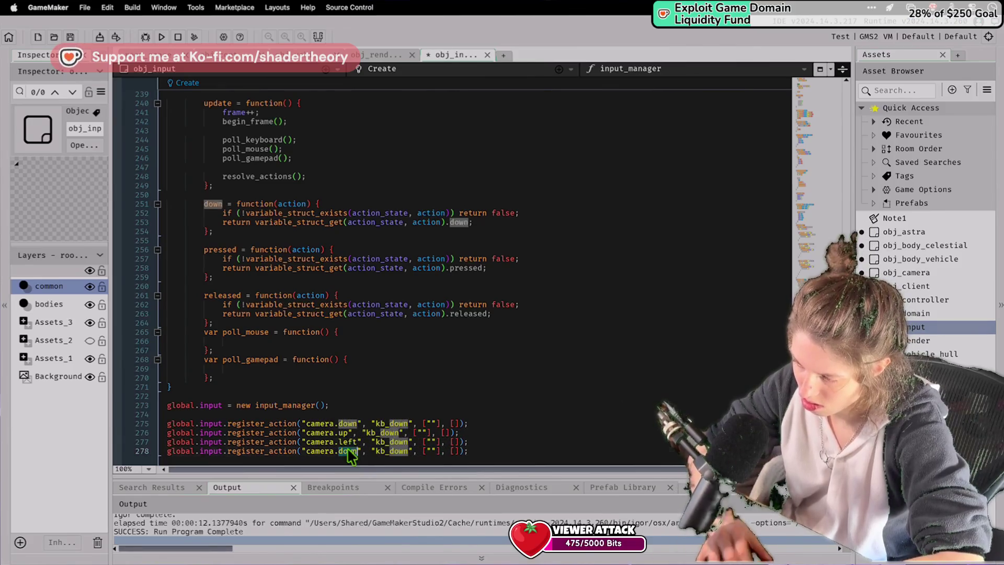
key(ctrl+s)
Rebind the copies to kb_up, kb_left and kb_right and save.
click(392, 433)
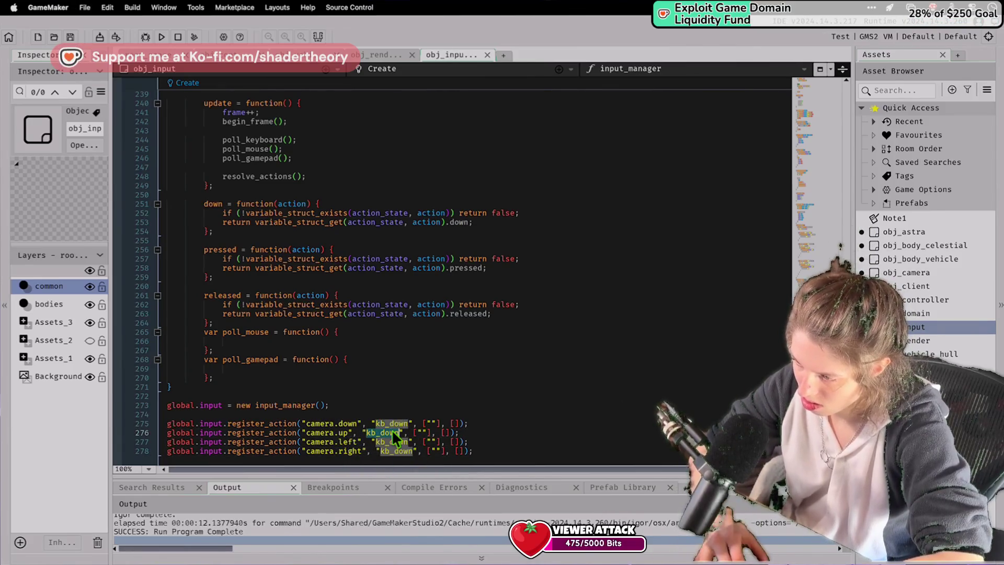
double_click(391, 430)
text(kb_up)
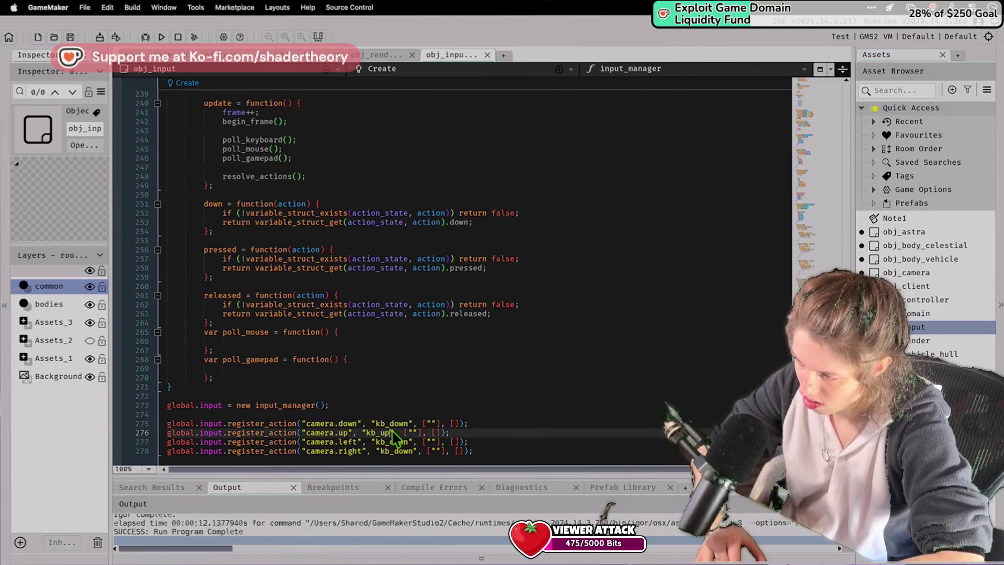
key(ctrl+s)
click(408, 442)
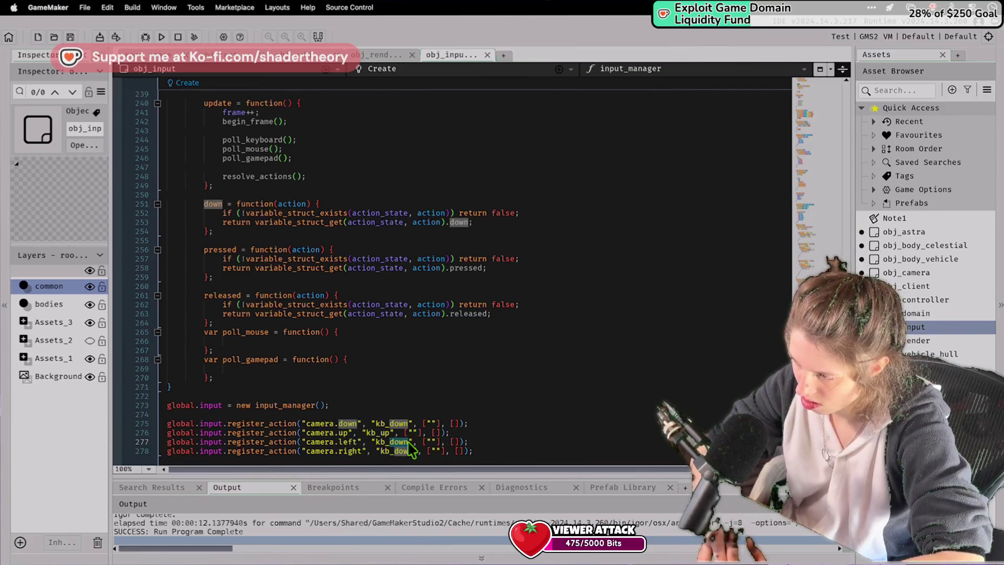
double_click(408, 442)
text(kb_left)
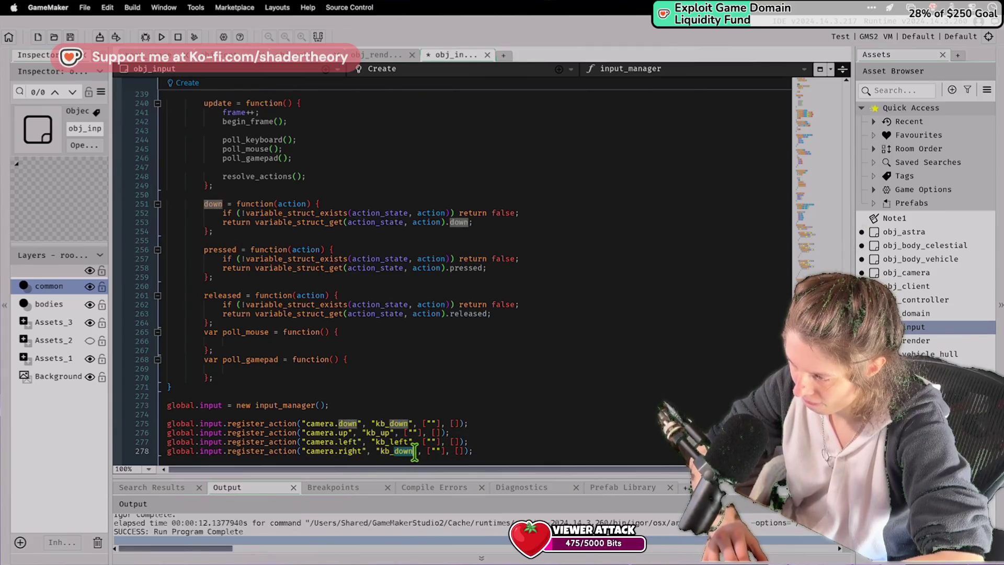
double_click(413, 451)
text(right)
key(ctrl+s)
click(463, 406)
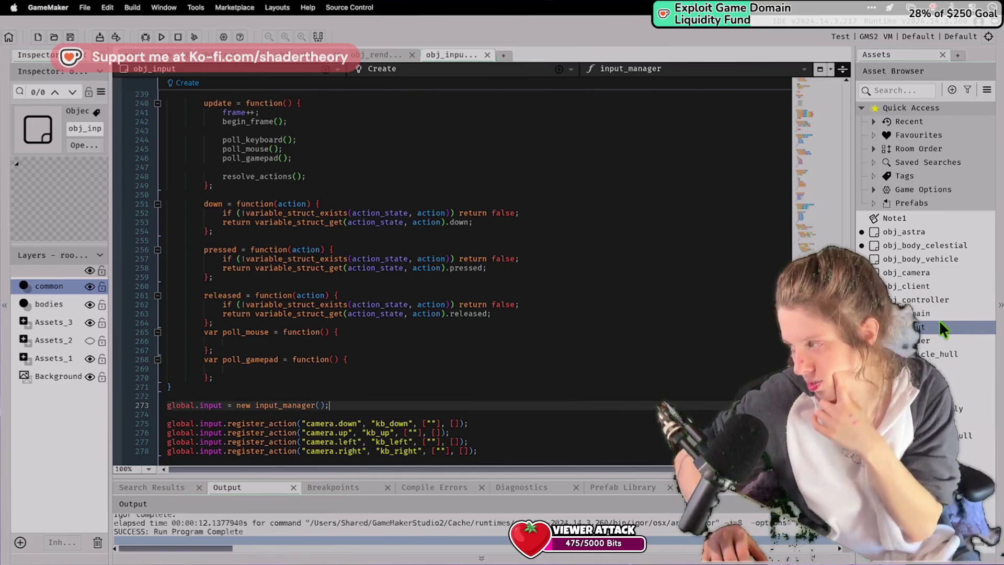
double_click(921, 289)
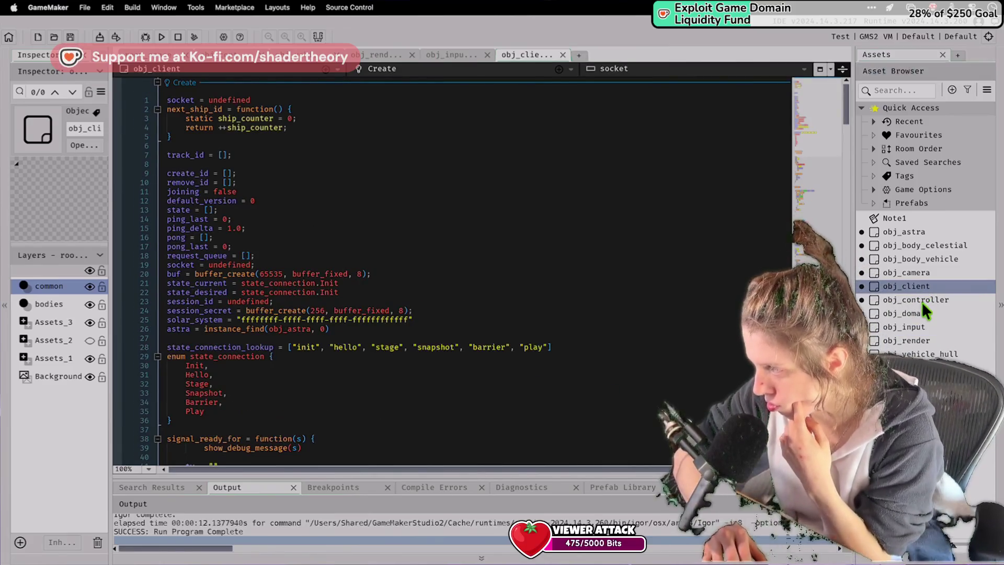
In obj_camera's Step event, add an if (global.input.down("down")) block at the end.
click(922, 327)
double_click(921, 327)
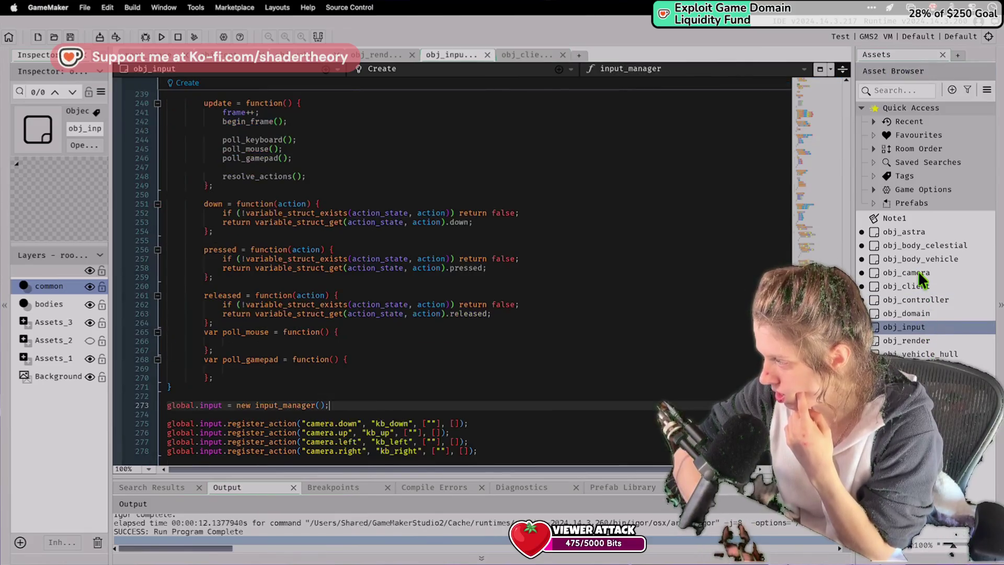
double_click(917, 271)
click(421, 283)
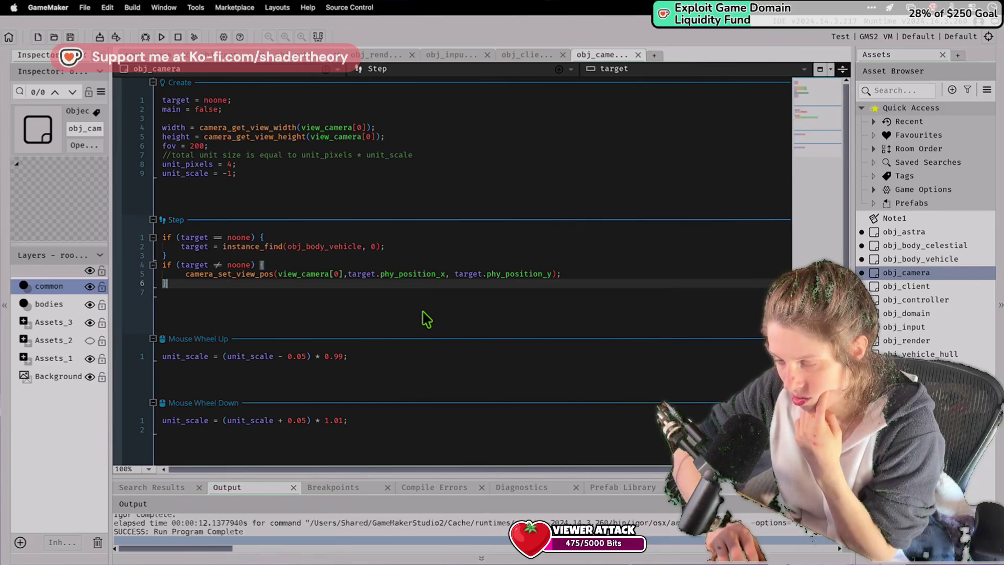
key(Return)
key(Return)
text(if )
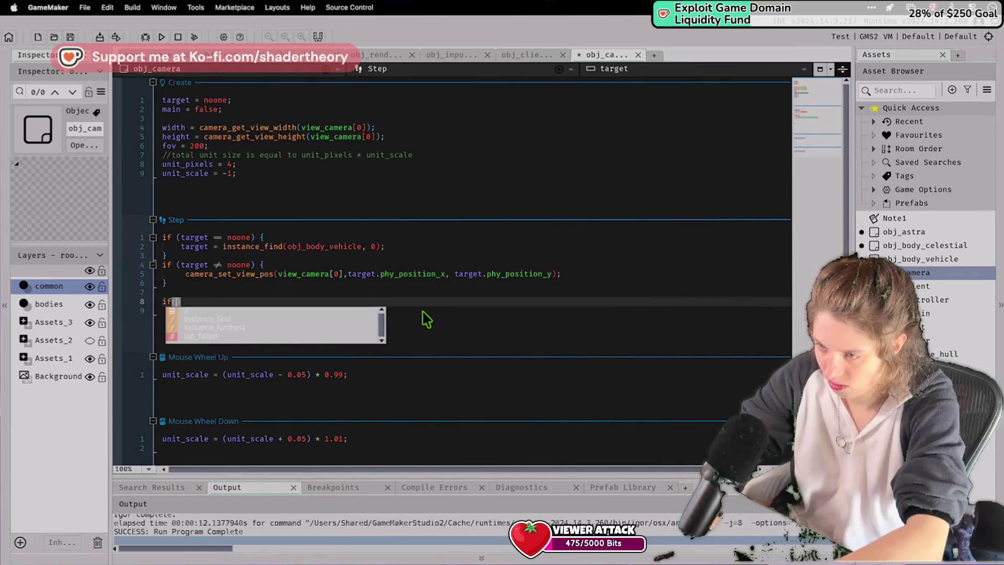
text((global.input)
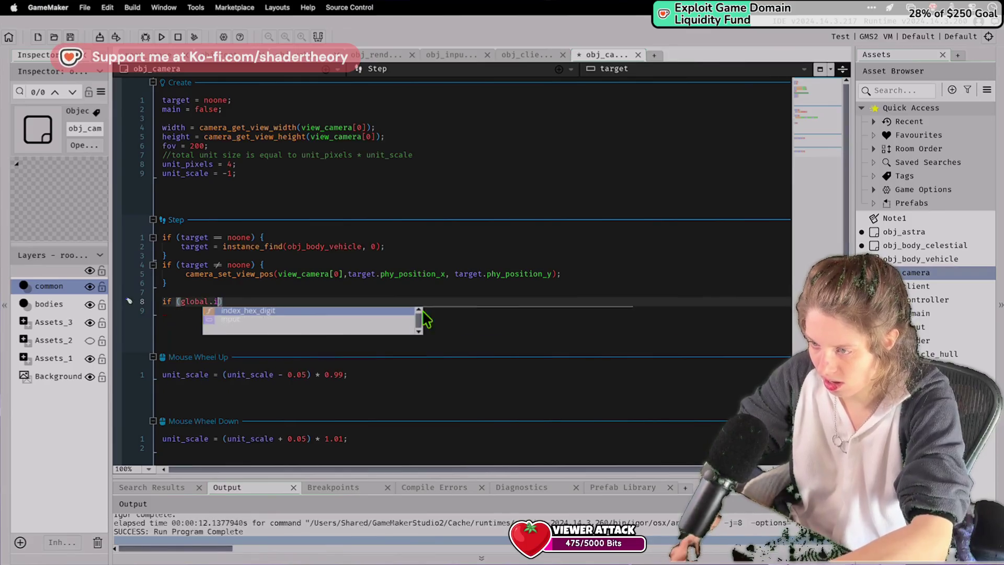
text(.down()
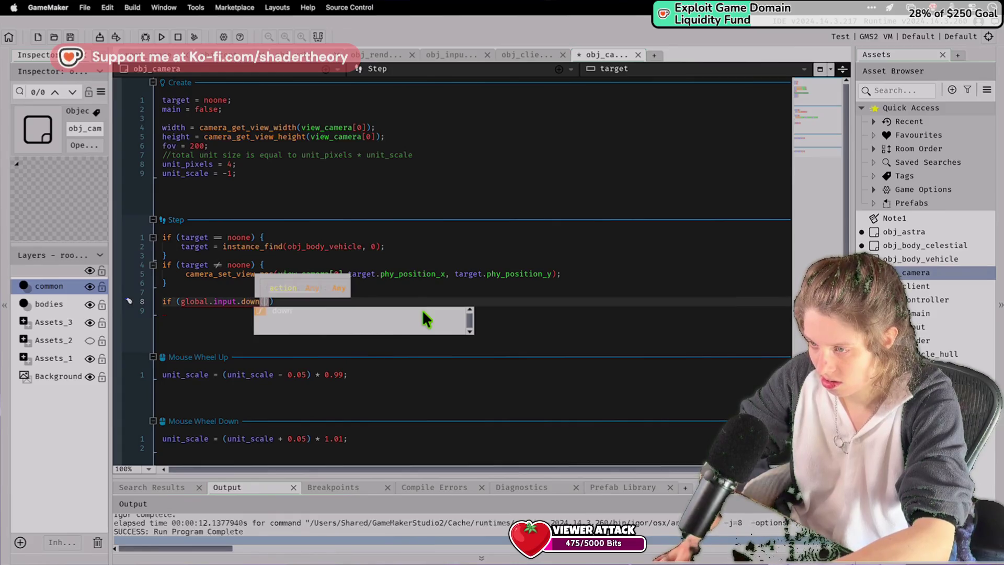
text("down")
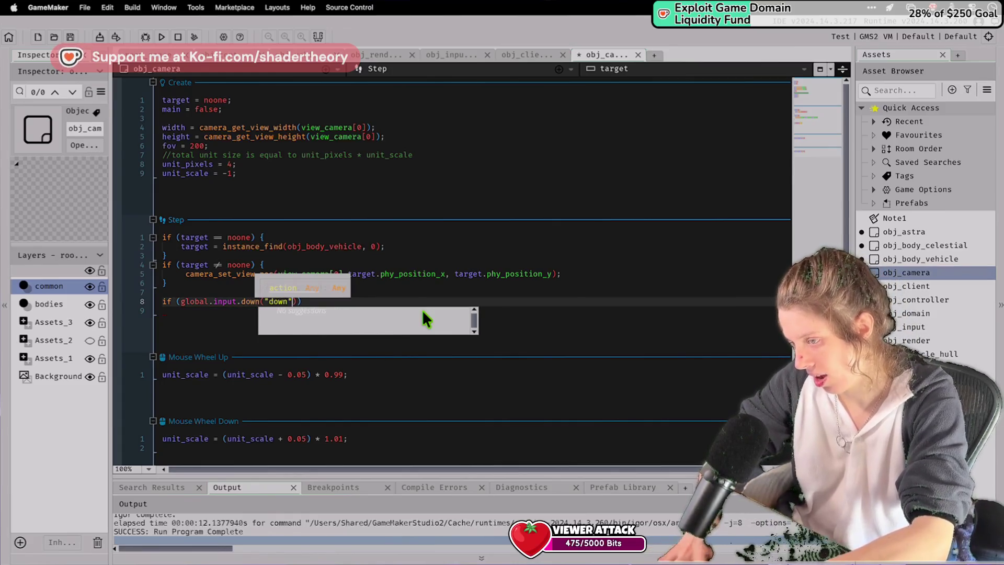
key(Right)
text({)
key(Return)
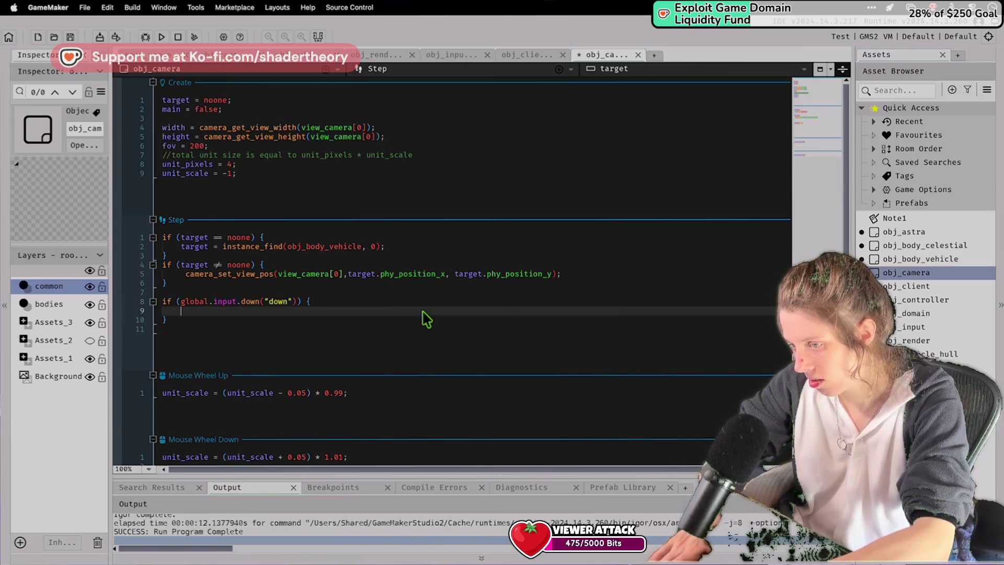
Fill the block with y -= 10; and show_debug_message(y);, save, and run the game.
text(phy_po)
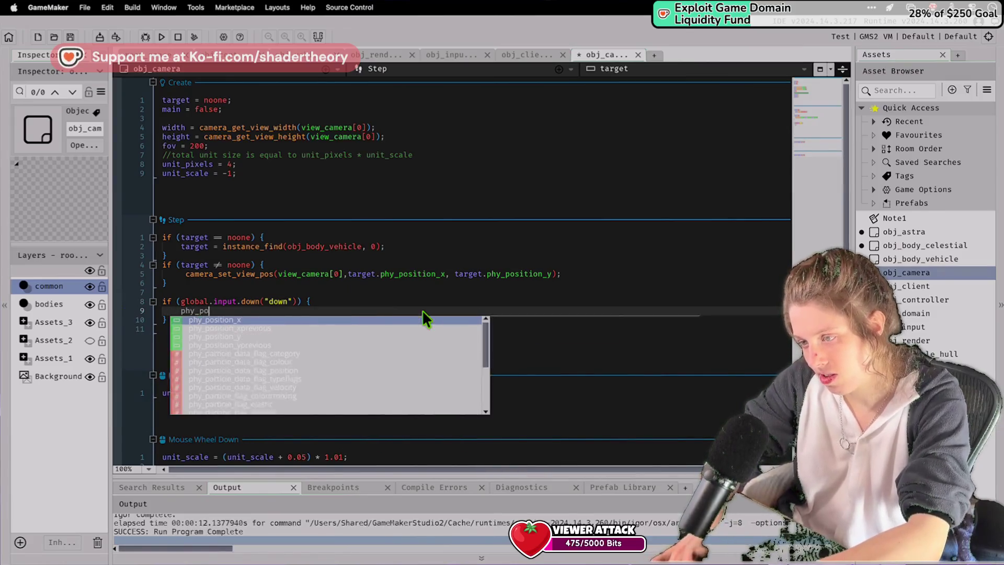
key(BackSpace)
key(BackSpace)
key(BackSpace)
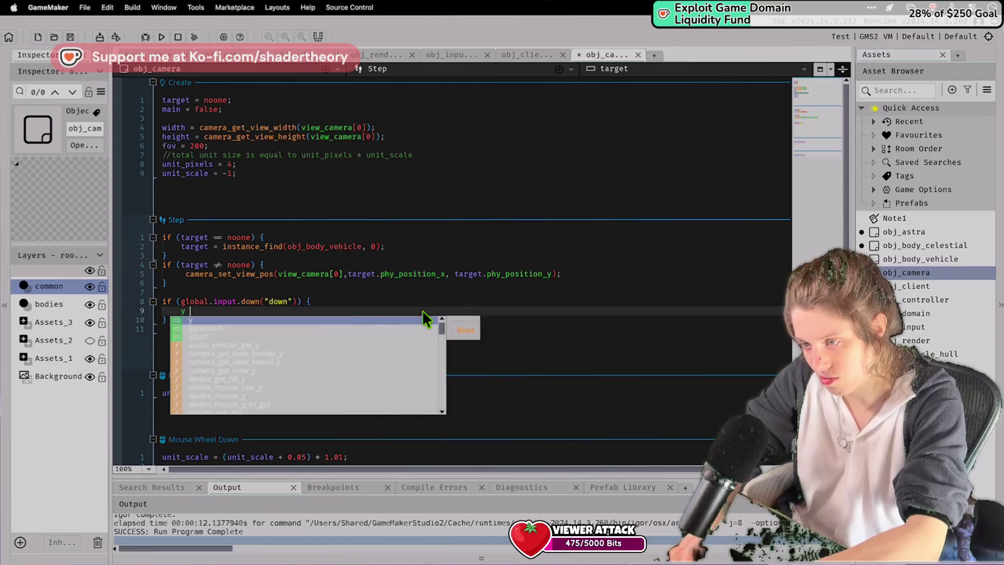
text(y -= 10)
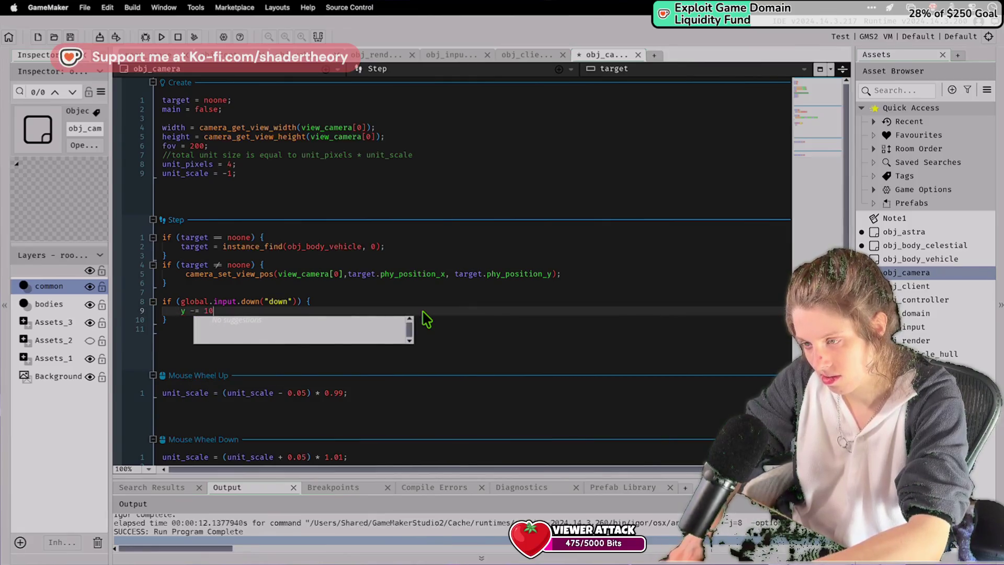
text(;)
key(ctrl+s)
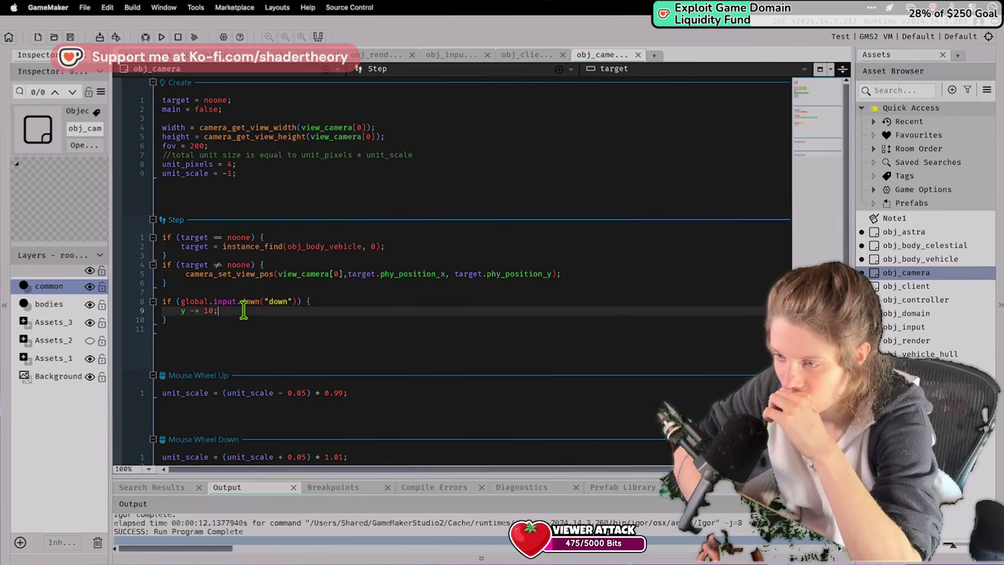
key(Return)
text(show_debug_message()
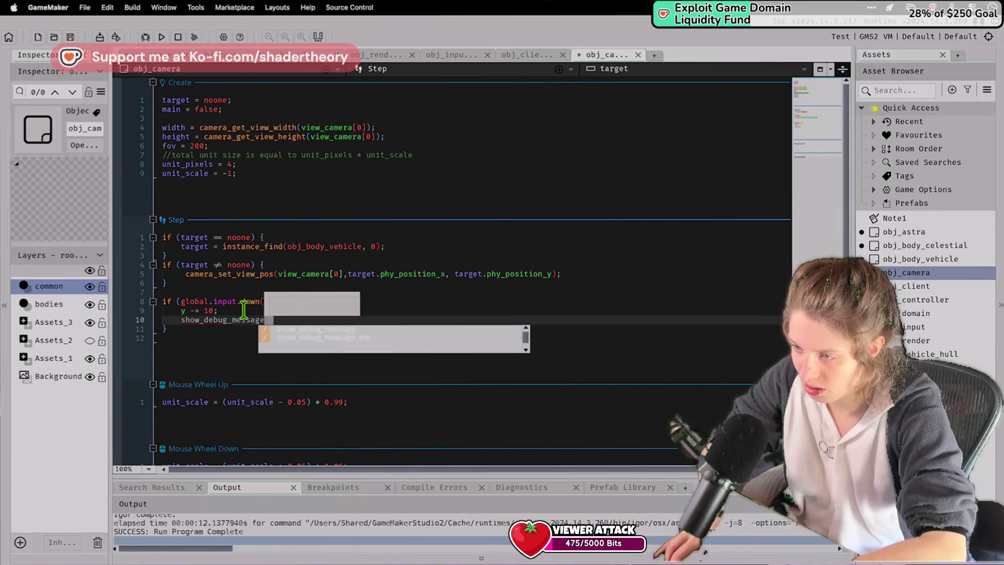
text(y);)
key(ctrl+s)
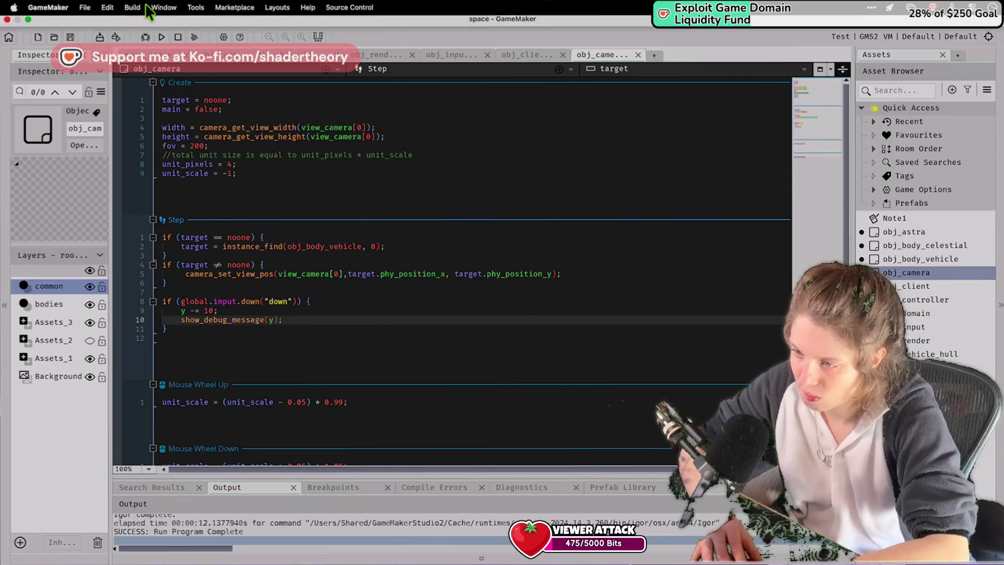
key(F5)
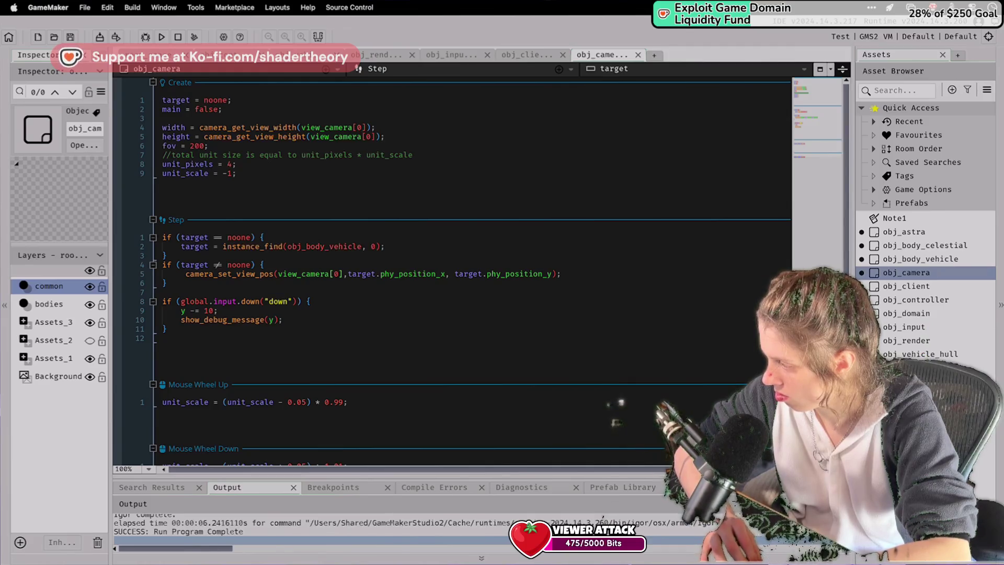
double_click(907, 325)
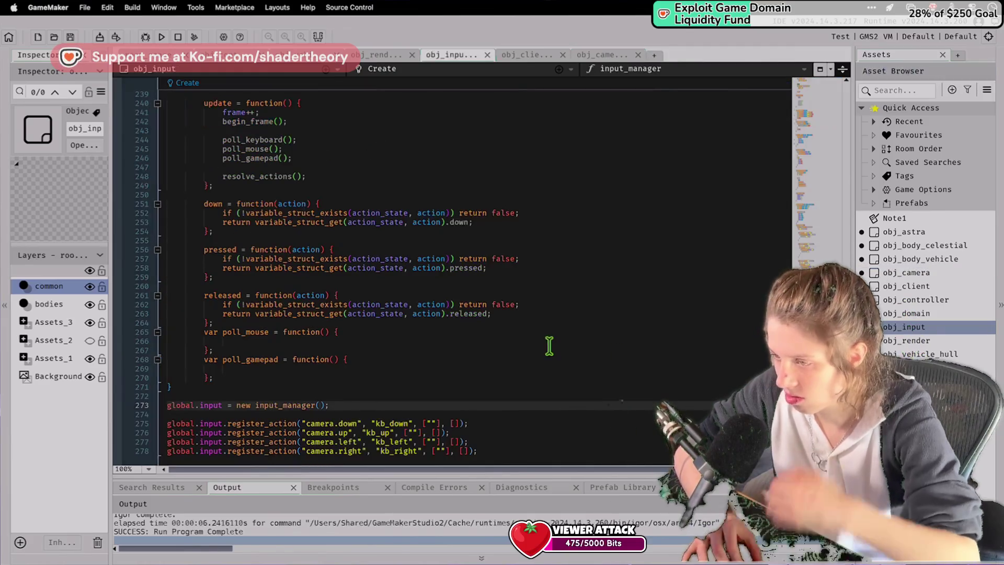
Undo the last edit, save obj_input's Create code, and make the Output panel taller.
scroll(551, 347, up, 20)
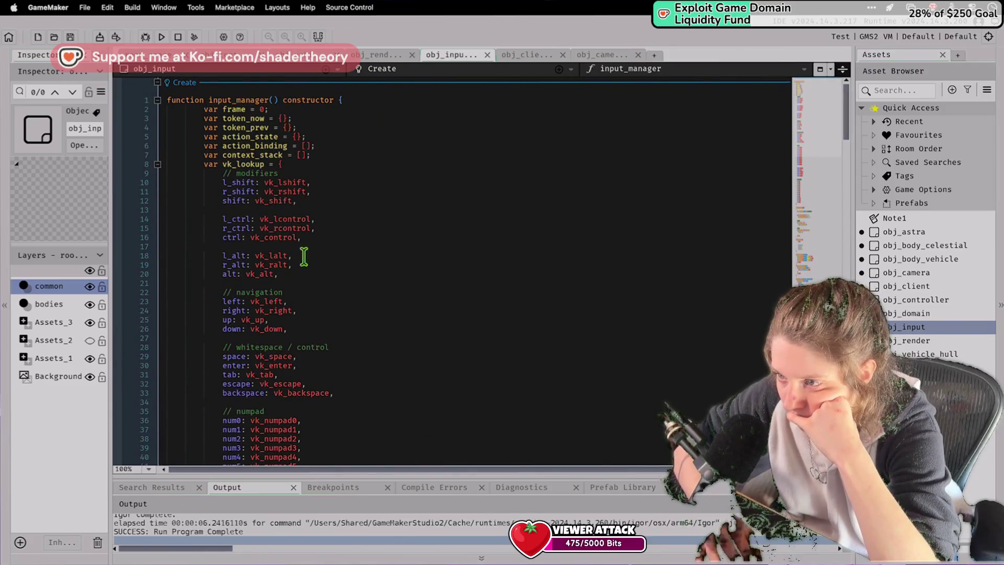
scroll(303, 256, down, 20)
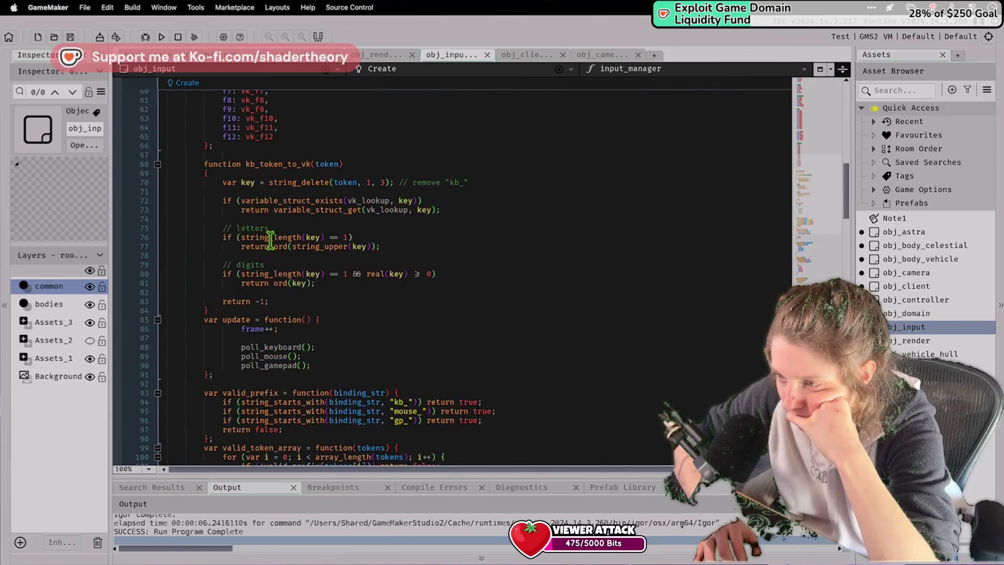
scroll(270, 240, down, 6)
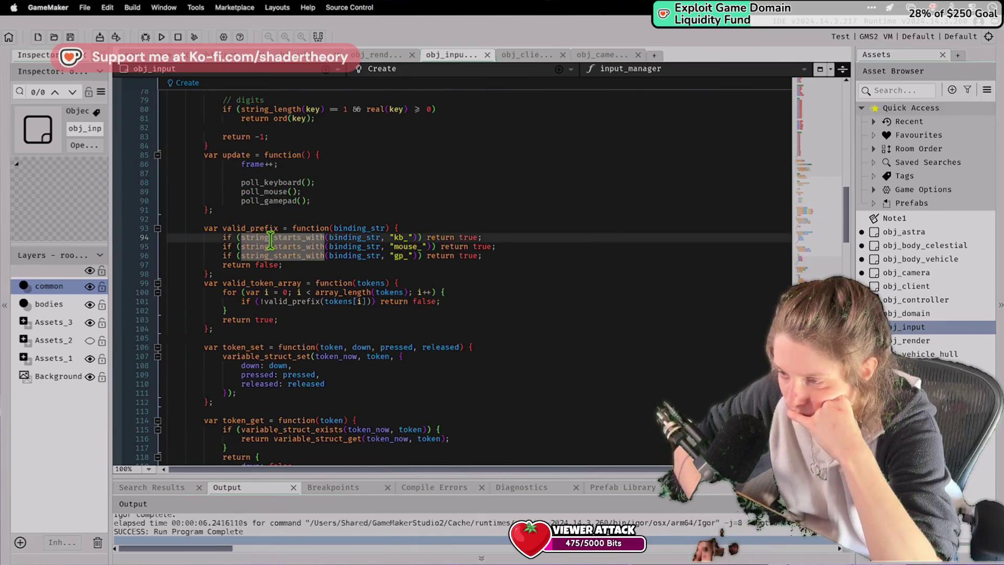
key(ctrl+z)
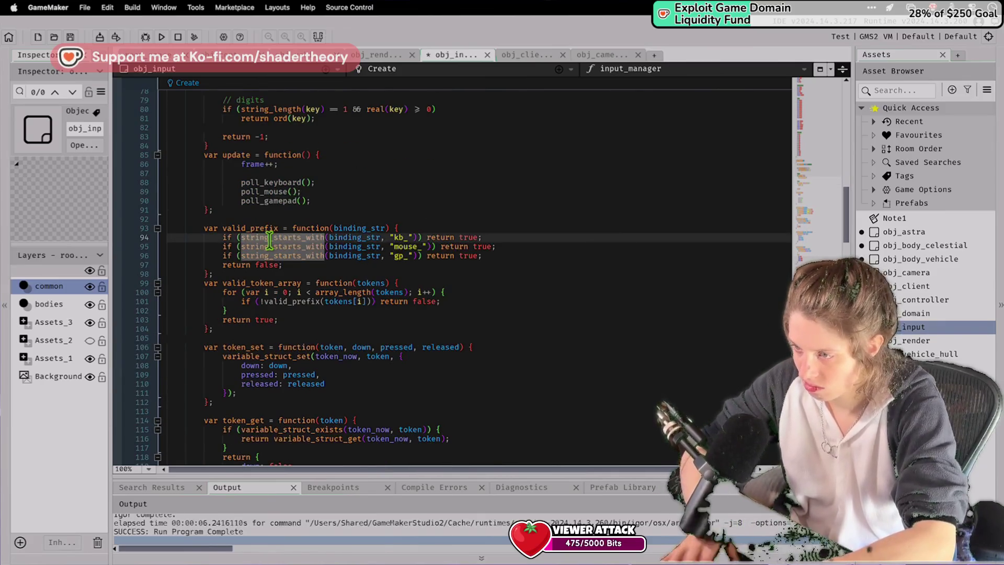
key(ctrl+s)
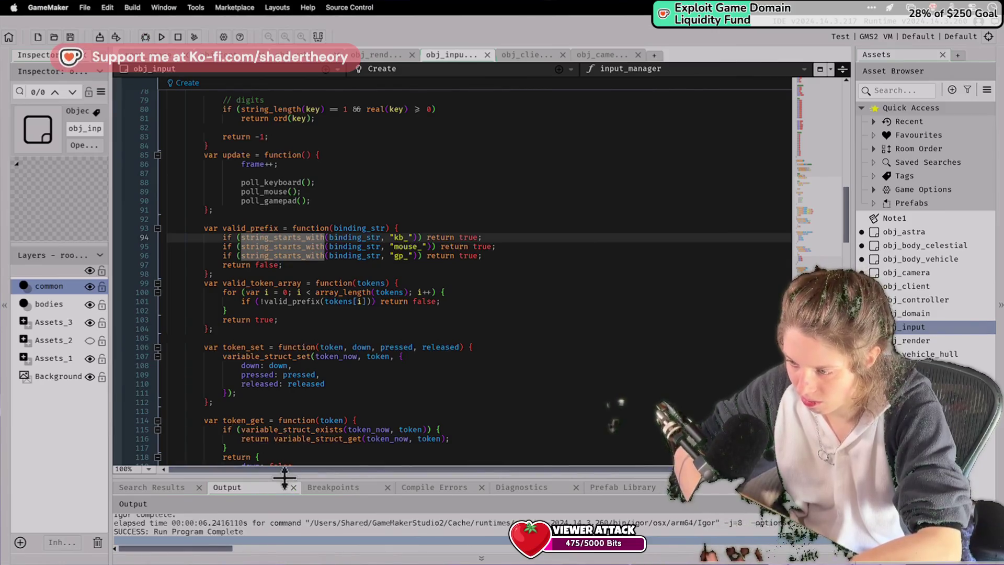
drag(285, 477, 299, 421)
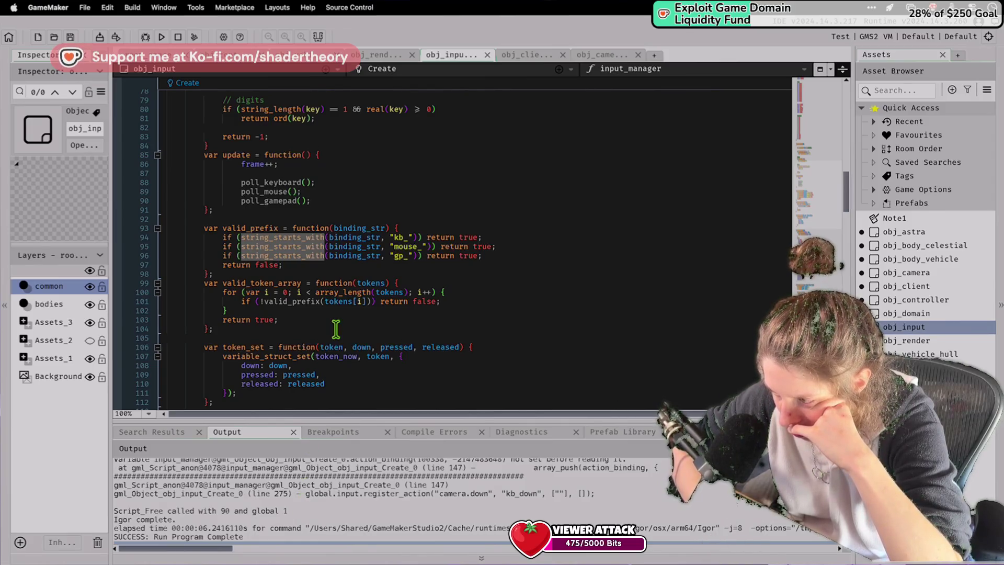
Trace the action_binding 'not set before reading' error and find the action_state declaration on line 5.
scroll(336, 328, down, 20)
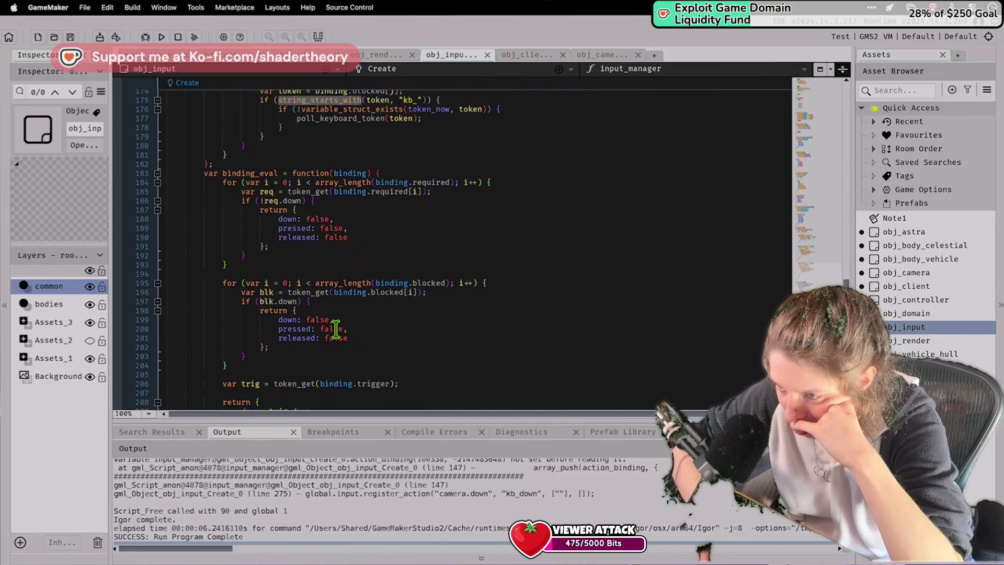
scroll(336, 328, up, 10)
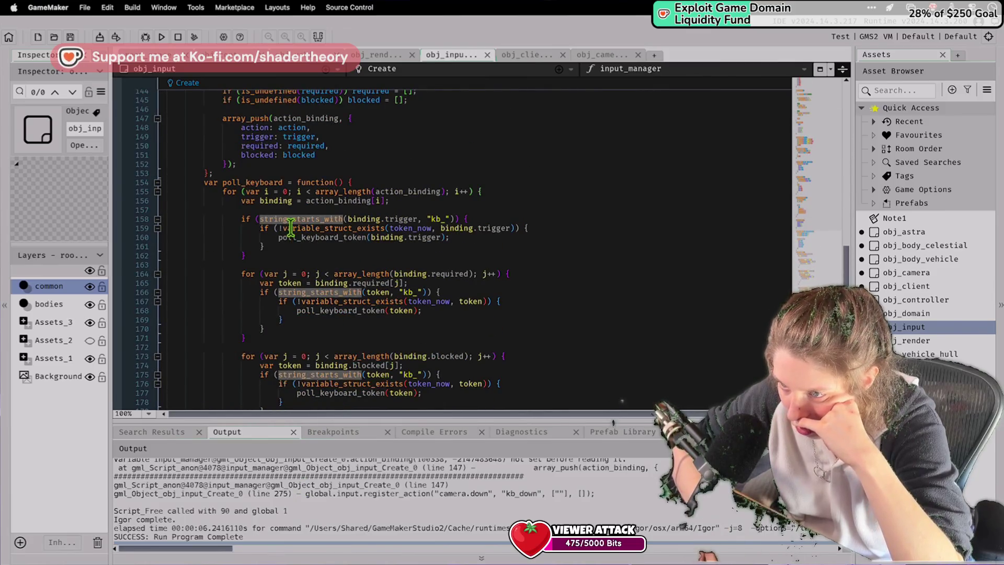
scroll(291, 228, up, 4)
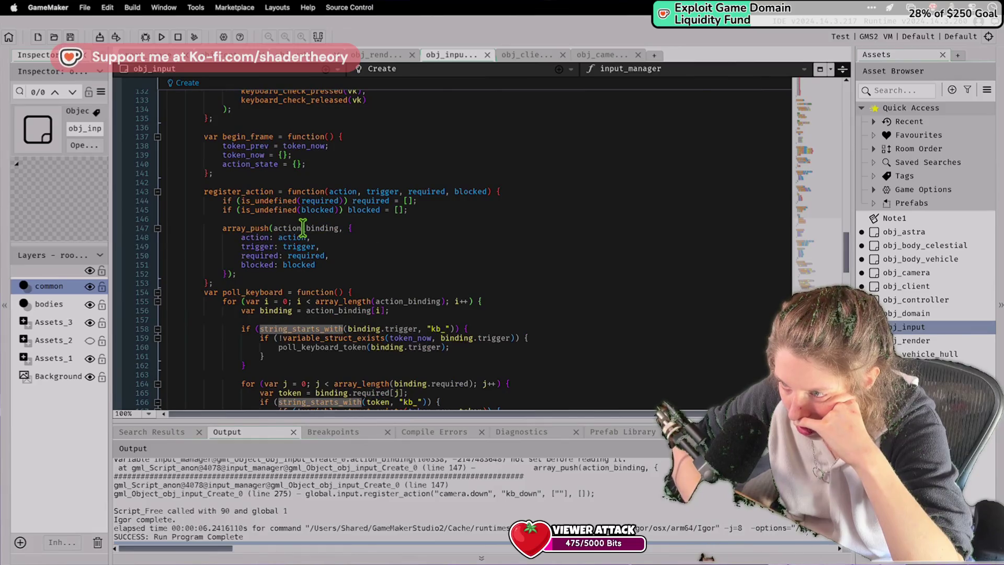
double_click(303, 228)
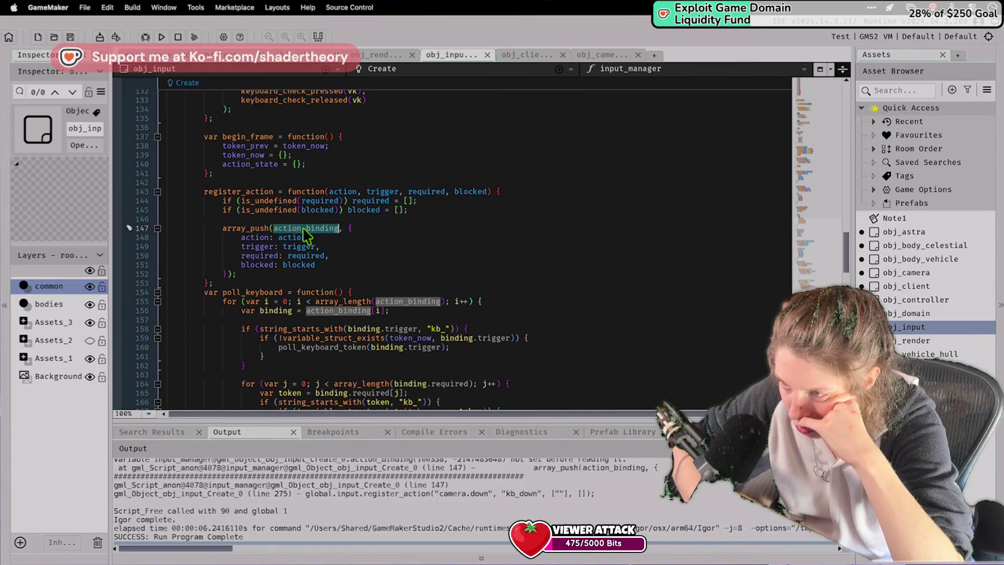
click(272, 228)
scroll(276, 235, up, 4)
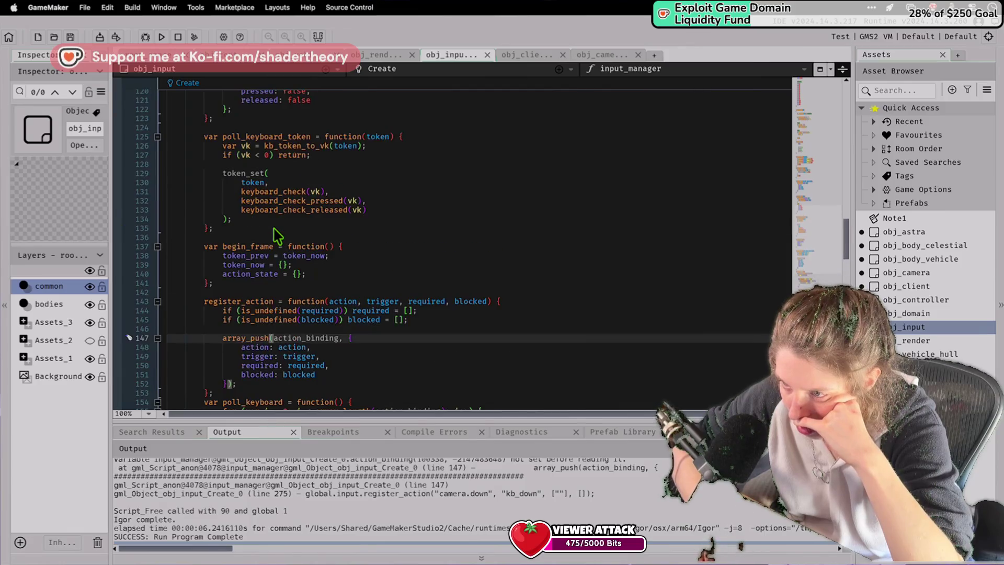
scroll(252, 267, down, 2)
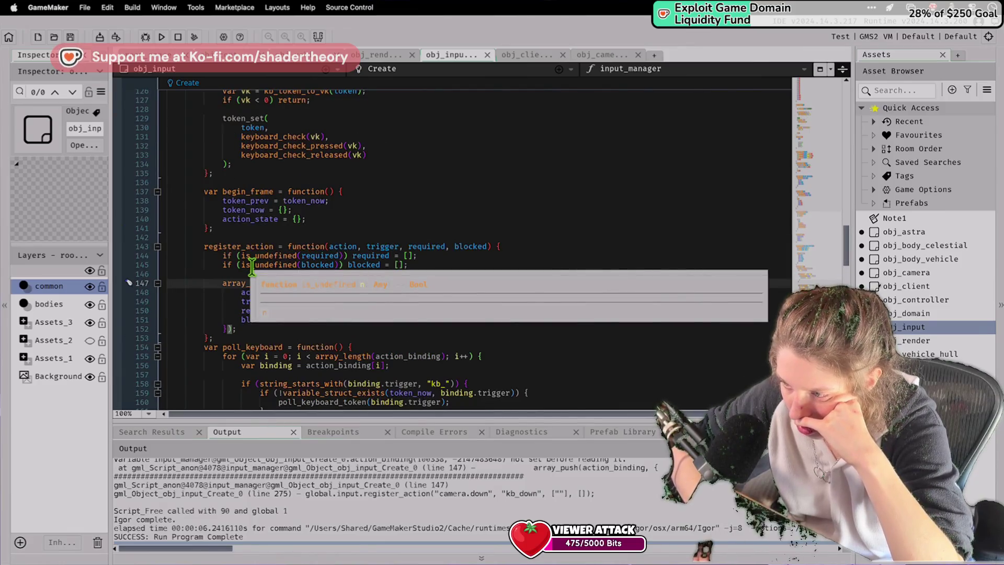
scroll(252, 267, up, 20)
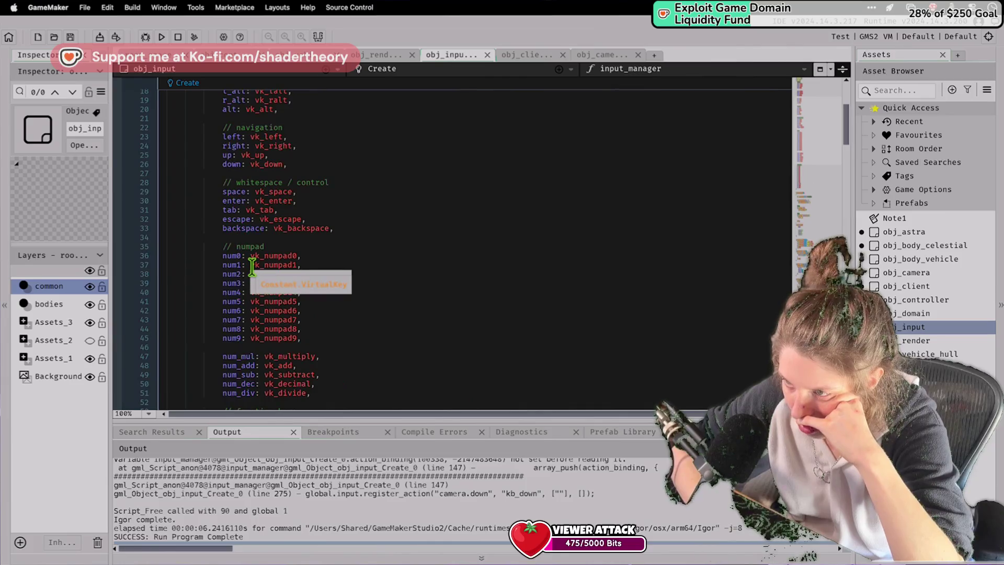
click(214, 138)
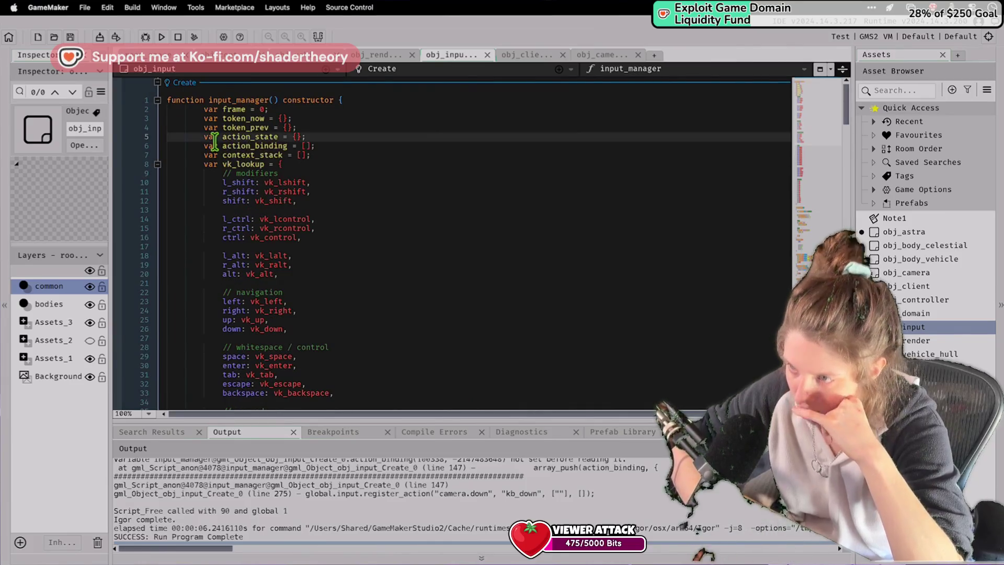
Remove var from the input_manager fields on lines 2–7, then save and run the game with F5.
drag(218, 147, 204, 137)
key(BackSpace)
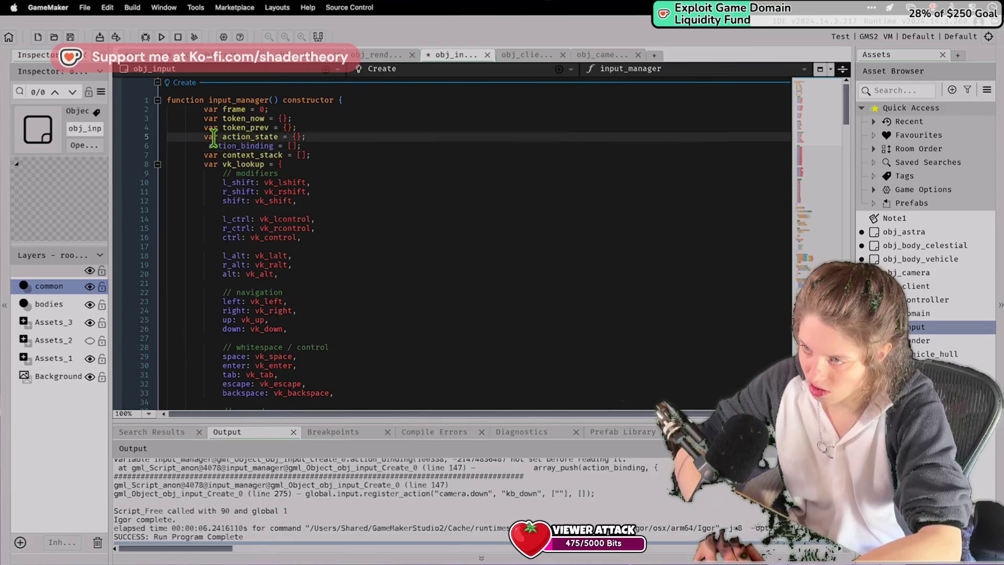
double_click(209, 129)
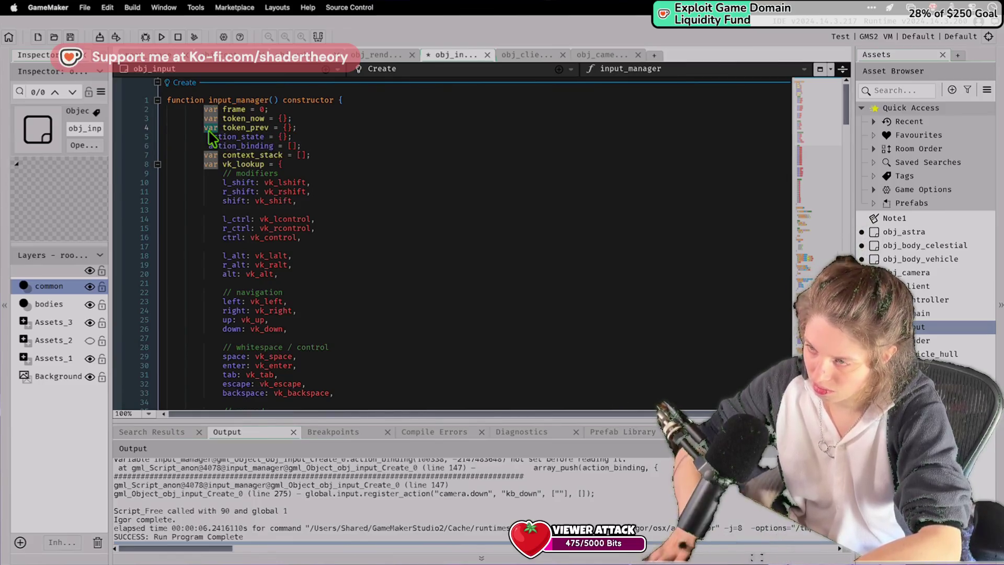
key(BackSpace)
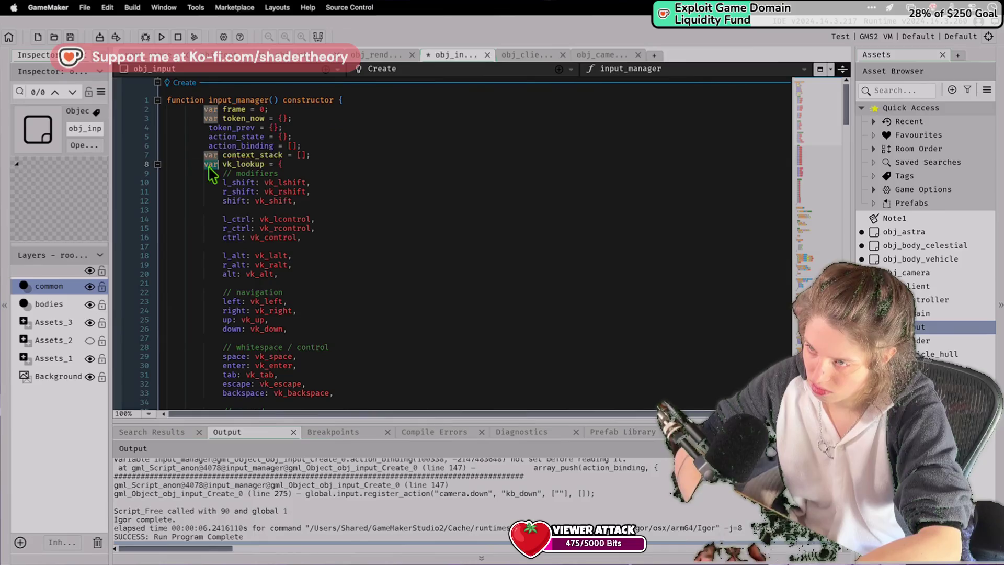
double_click(209, 156)
key(BackSpace)
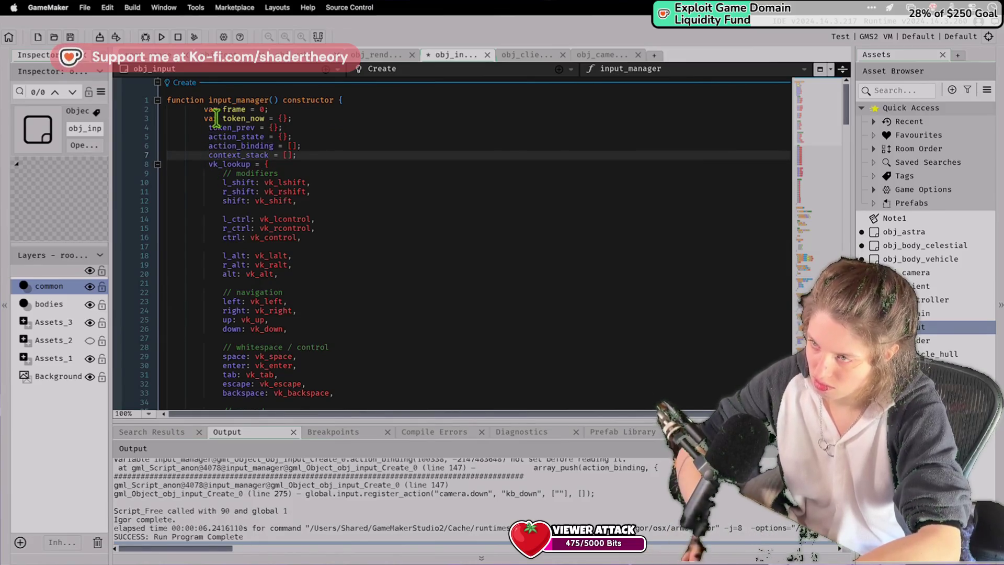
double_click(213, 118)
key(BackSpace)
double_click(212, 109)
key(BackSpace)
key(F5)
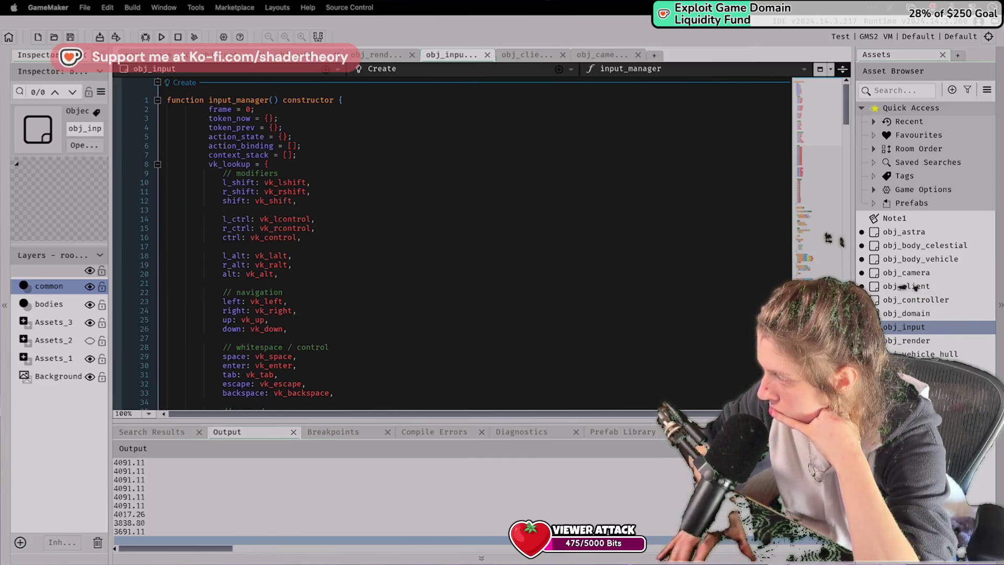
scroll(474, 312, down, 20)
Open obj_camera's Create and Step code and go to its y -= 10 line.
scroll(474, 313, up, 3)
scroll(522, 340, down, 3)
mouse_move(905, 272)
mouse_down()
mouse_move(934, 285)
mouse_move(832, 241)
mouse_up()
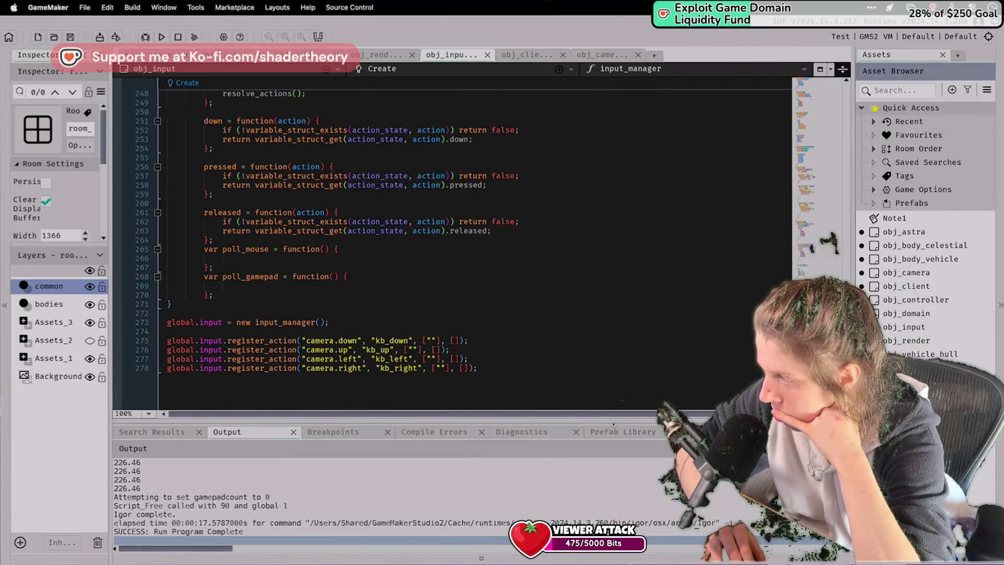
double_click(933, 298)
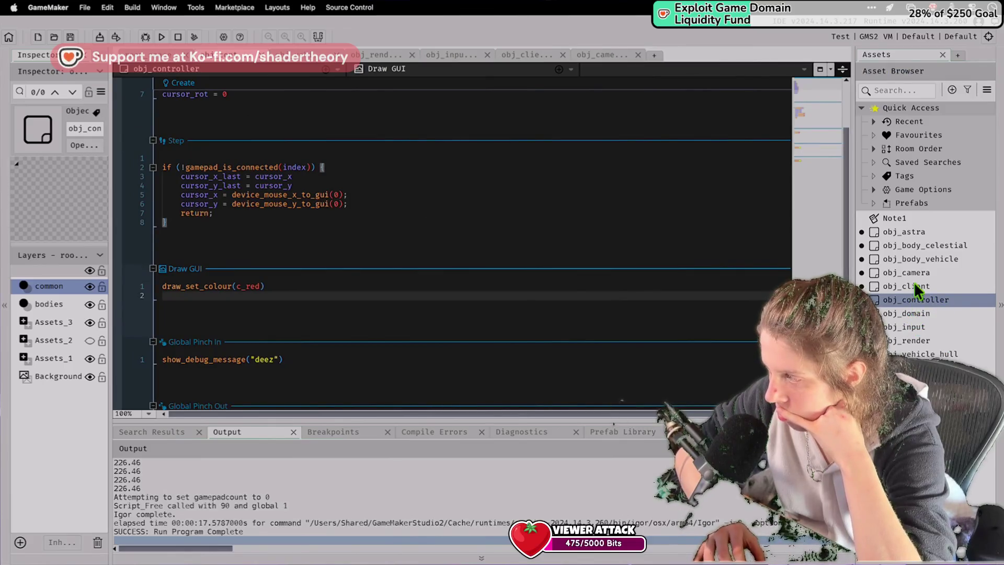
click(914, 272)
double_click(915, 272)
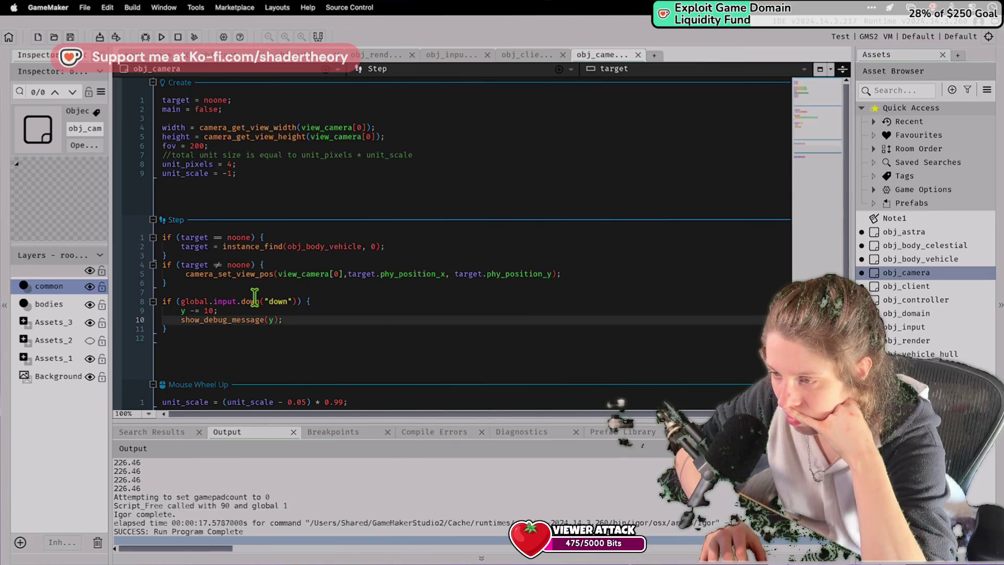
click(186, 311)
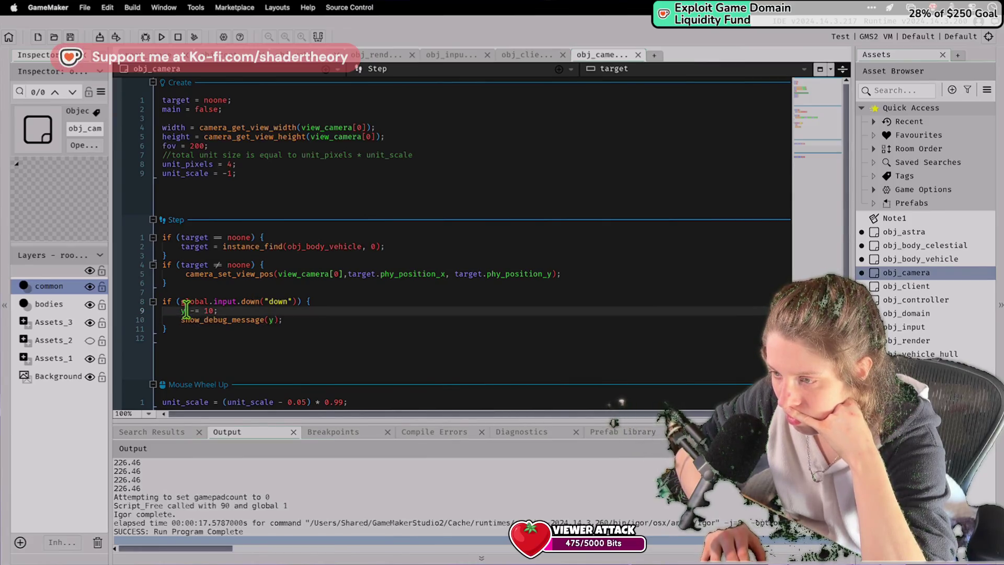
Delete show_debug_message(mx, my) from obj_vehicle_hull's Draw event and run the game.
scroll(208, 486, down, 3)
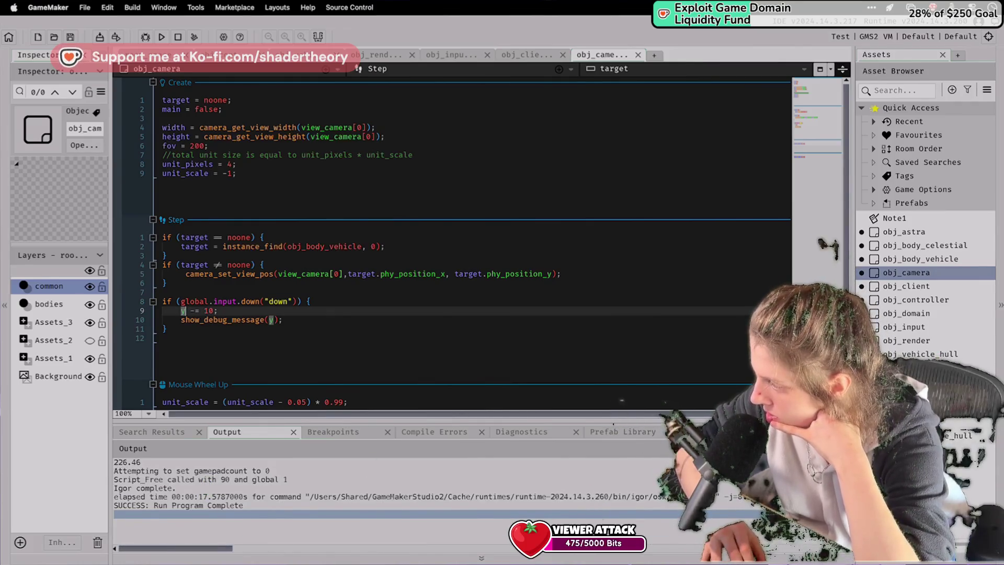
double_click(925, 354)
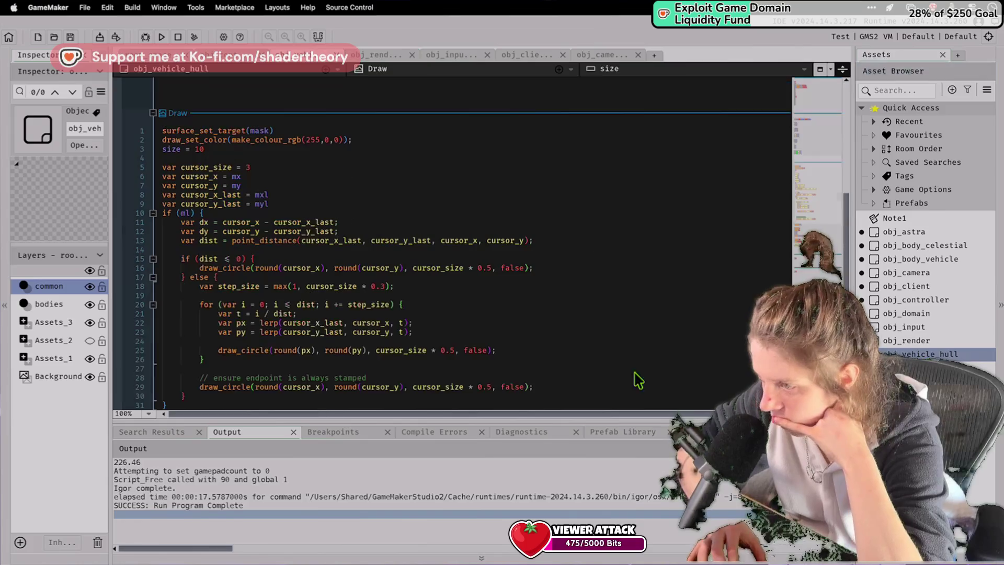
scroll(574, 366, down, 8)
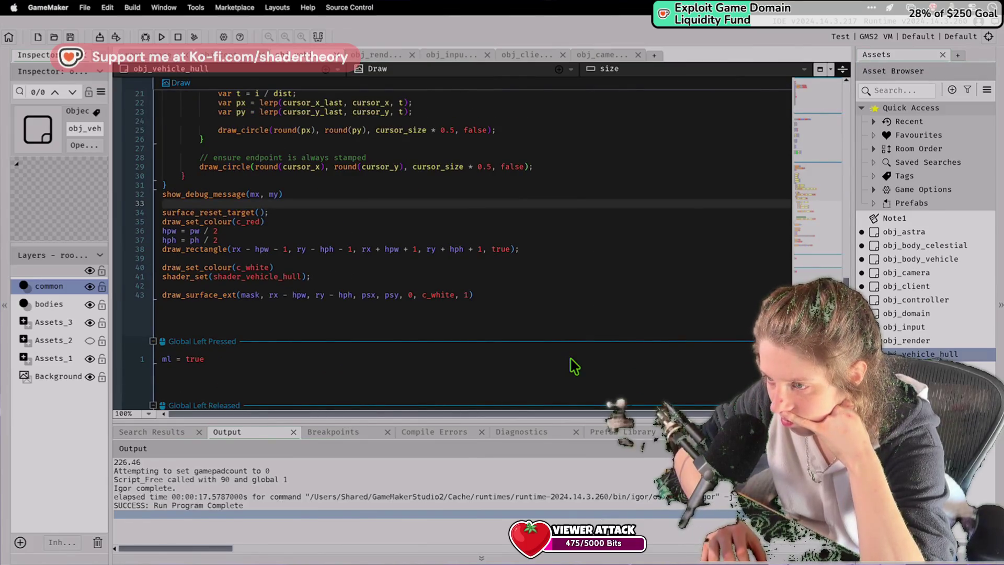
scroll(574, 366, up, 12)
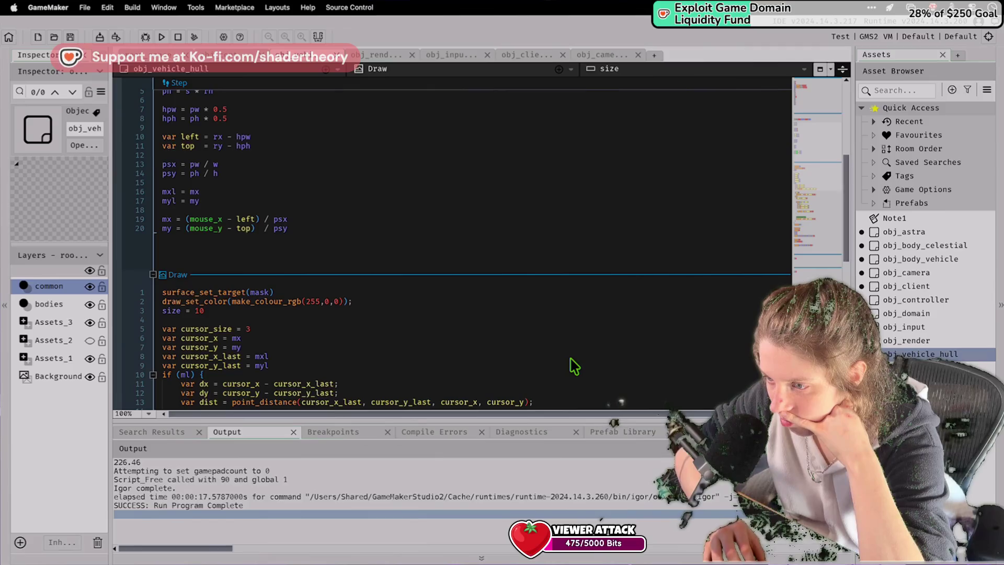
scroll(268, 312, down, 8)
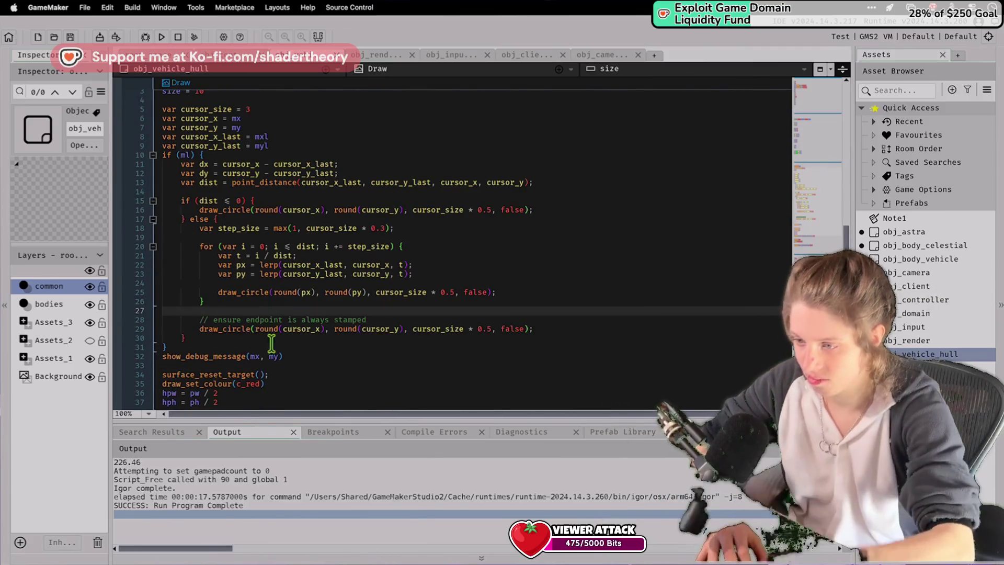
triple_click(280, 358)
key(BackSpace)
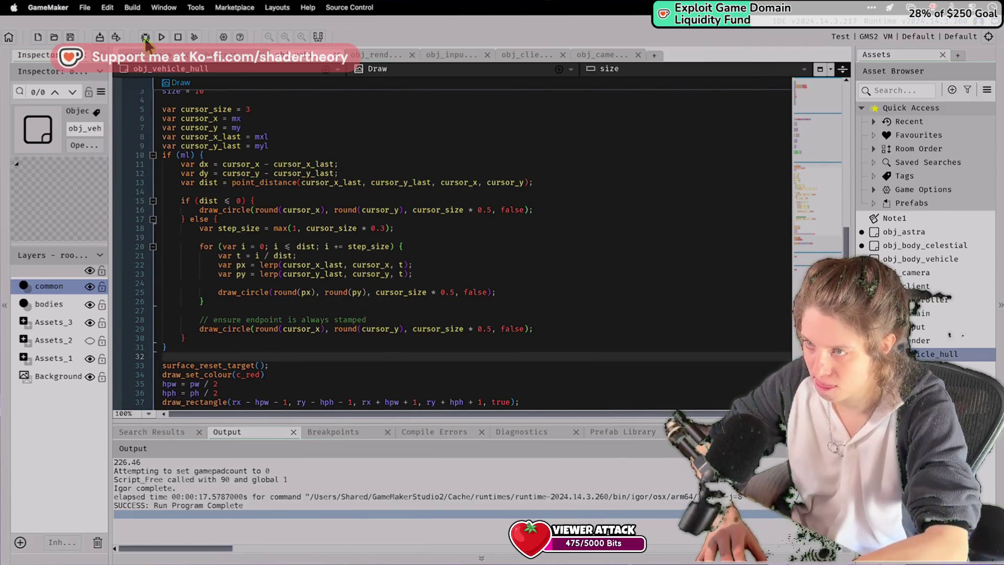
click(161, 44)
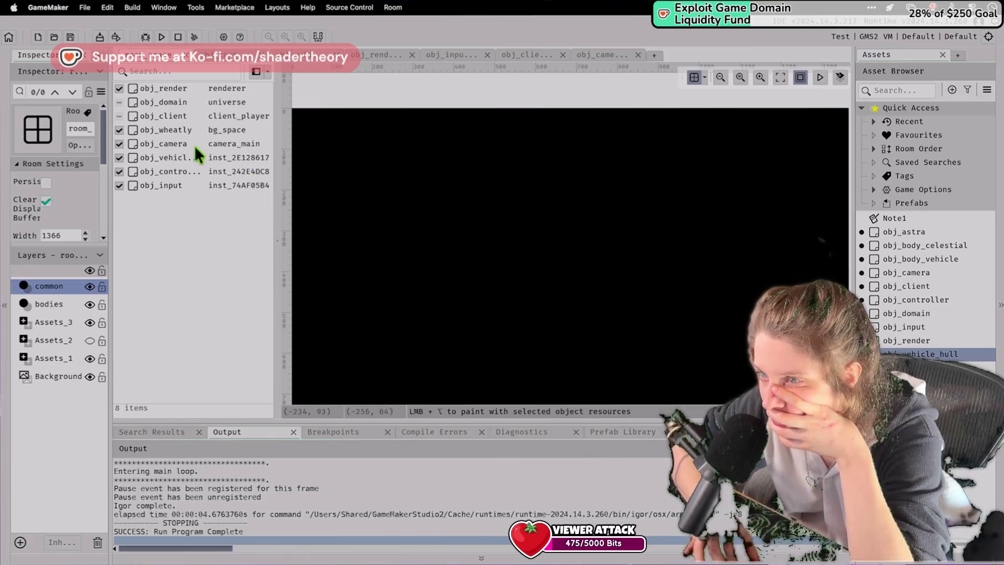
Check the camera_main instance's properties at 704, 352, then reopen obj_camera's code.
click(172, 145)
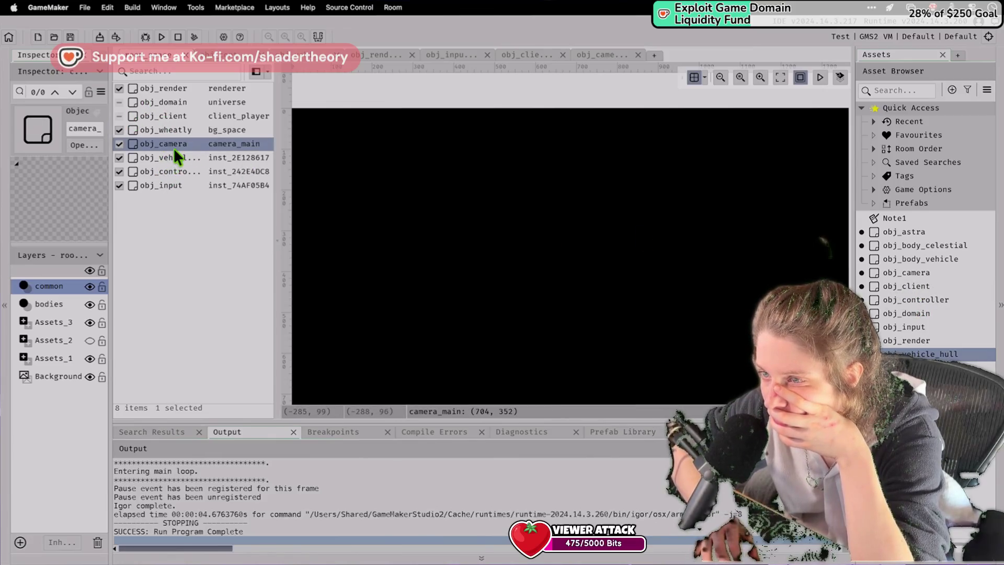
double_click(190, 140)
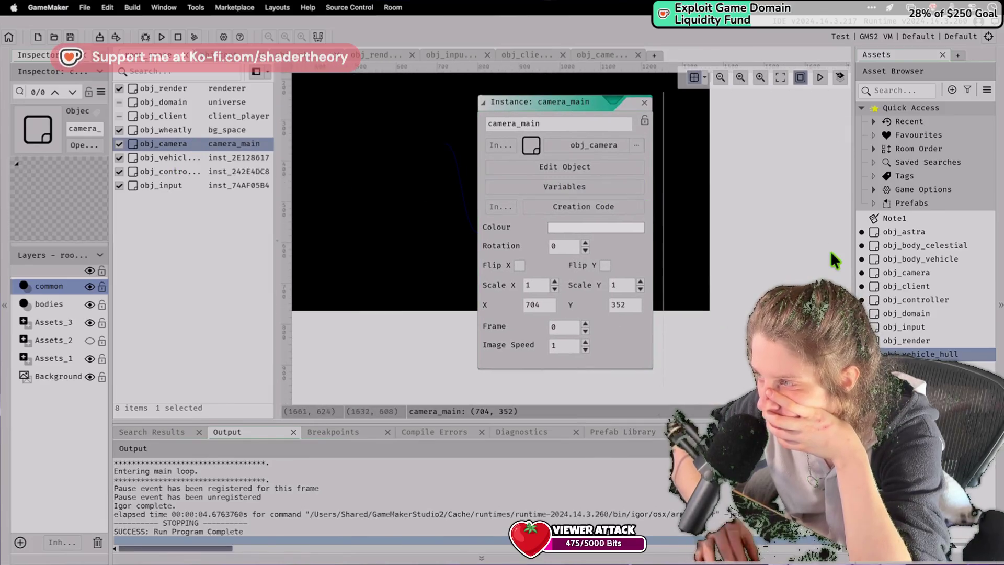
double_click(920, 274)
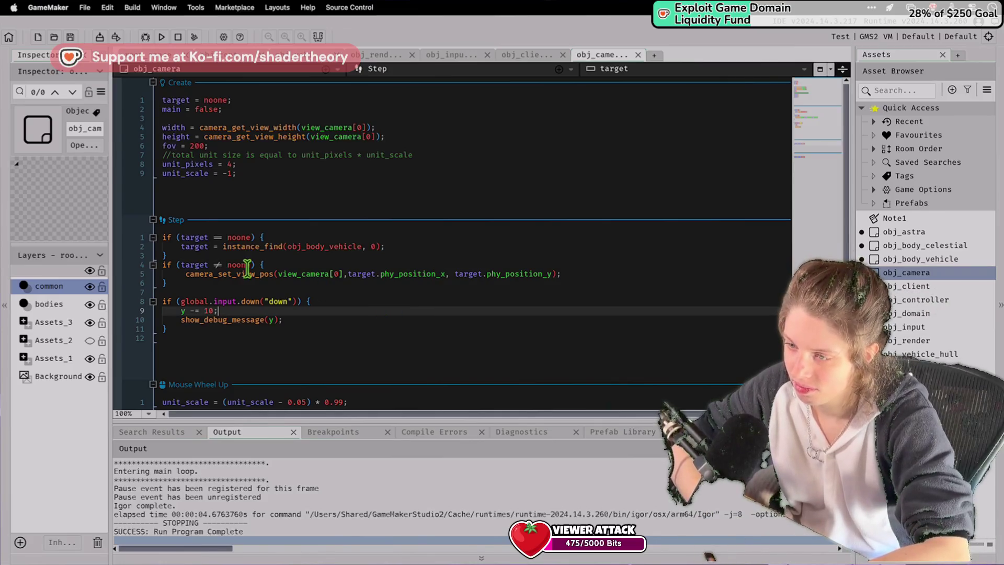
Change camera_set_view_pos's target position arguments to view_camera[0],x,y.
mouse_move(185, 273)
mouse_down()
mouse_move(555, 250)
mouse_move(574, 271)
mouse_up()
click(574, 275)
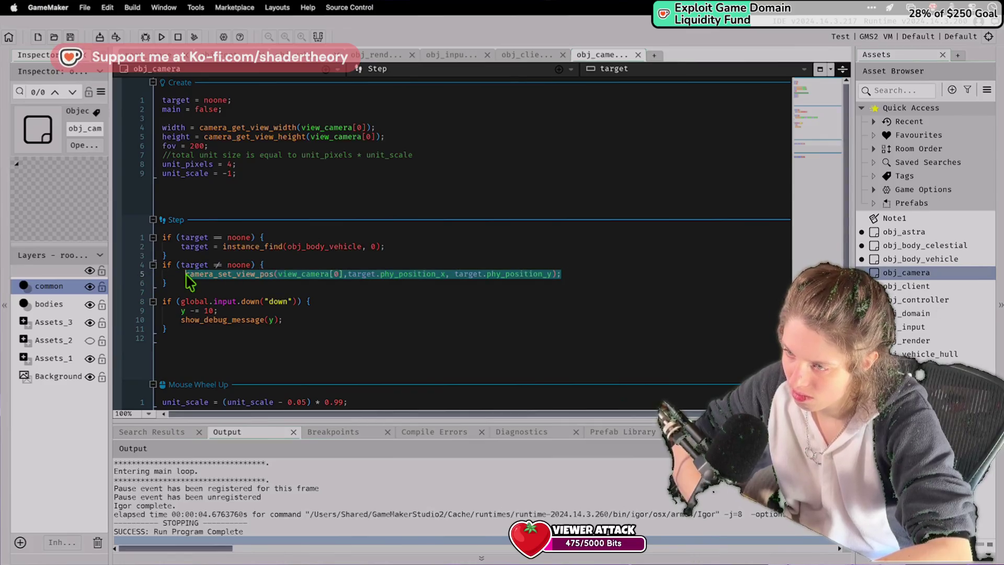
click(231, 313)
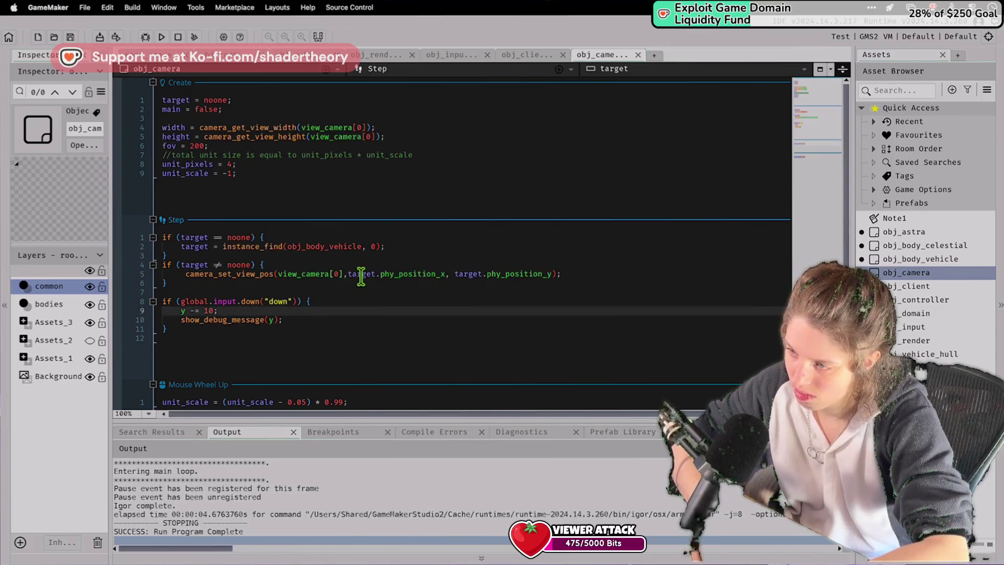
click(544, 273)
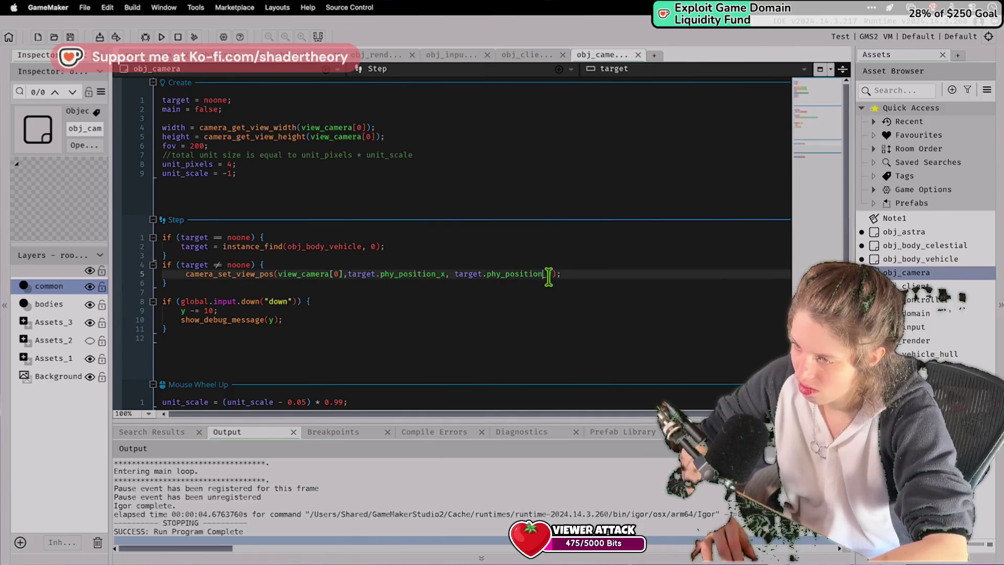
drag(552, 273, 335, 273)
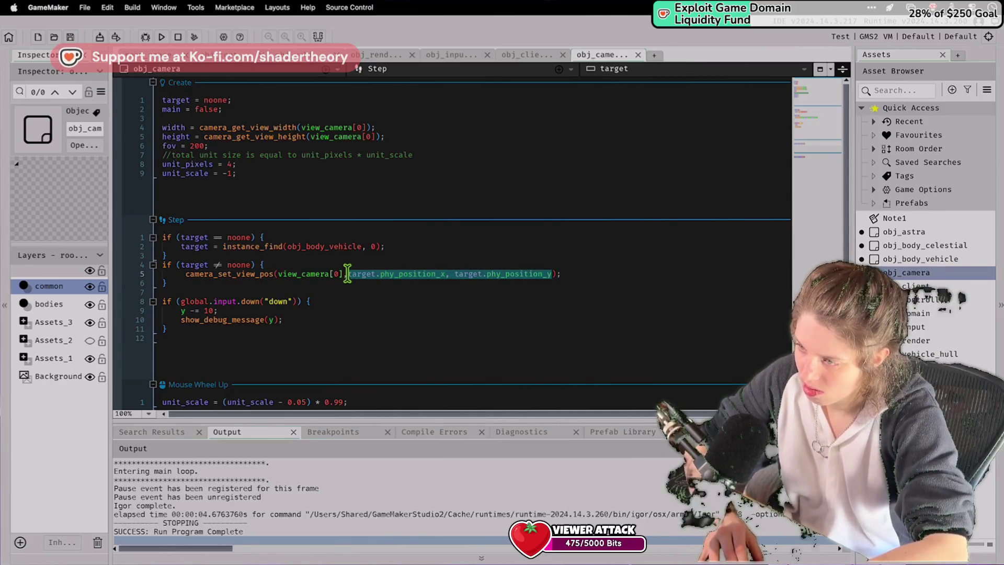
text(,x,y)
Move the camera_set_view_pos line to the end, below the down-input block.
triple_click(382, 272)
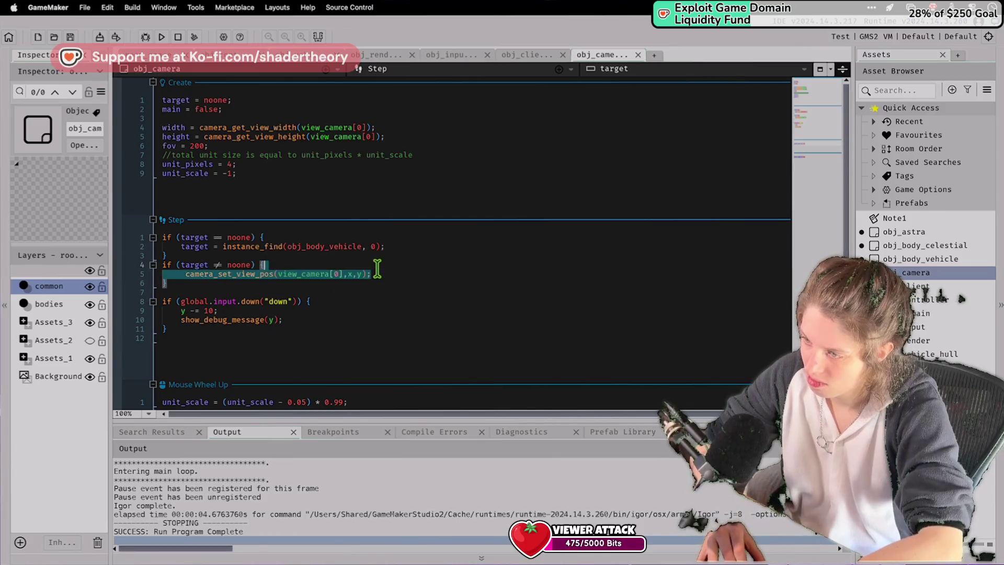
key(ctrl+x)
key(Down)
key(Return)
key(ctrl+v)
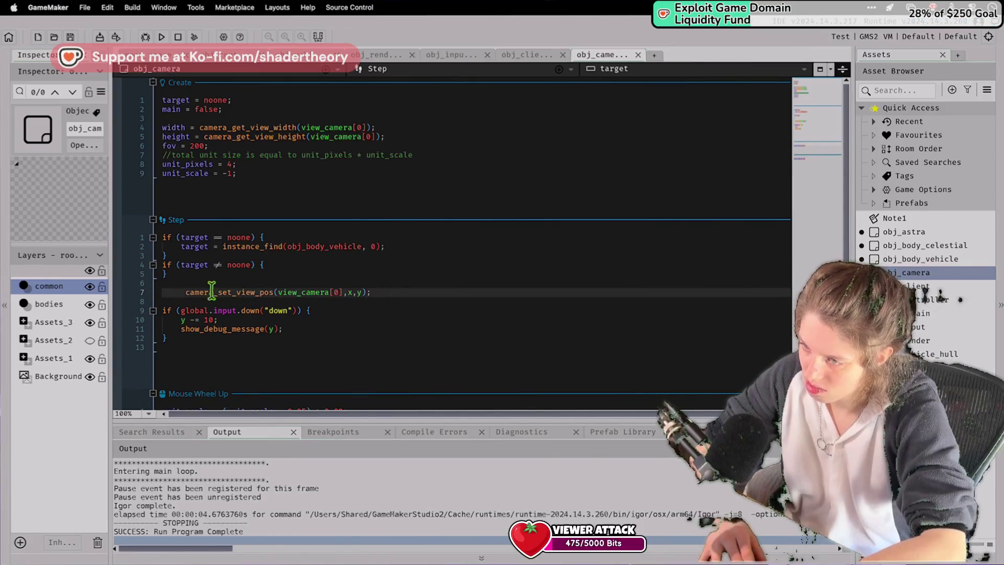
key(ctrl+x)
click(189, 336)
key(Return)
key(ctrl+v)
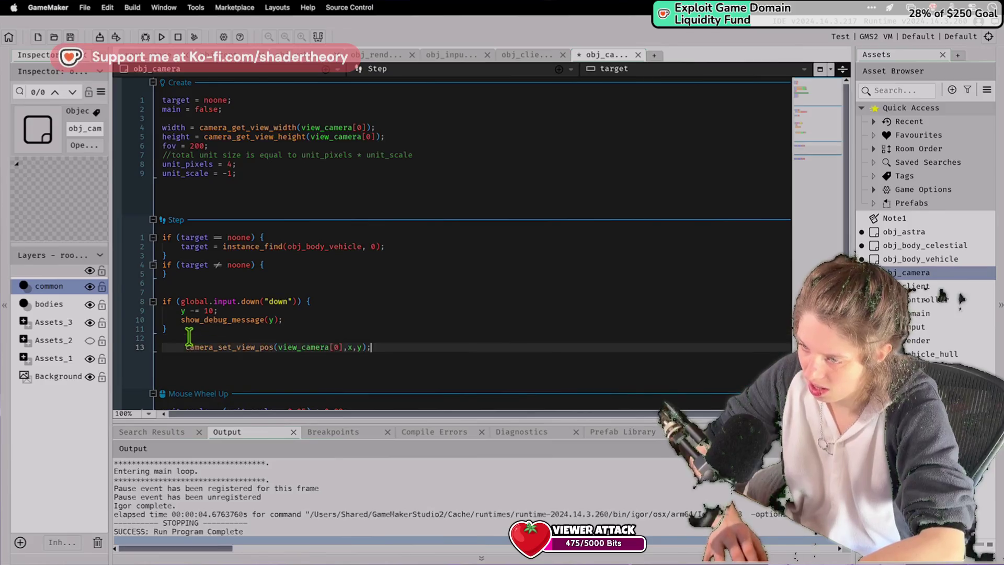
click(184, 348)
key(BackSpace)
Delete the empty target check block and run the game.
mouse_move(184, 292)
mouse_down()
mouse_move(173, 248)
mouse_move(157, 265)
mouse_up()
key(BackSpace)
click(161, 36)
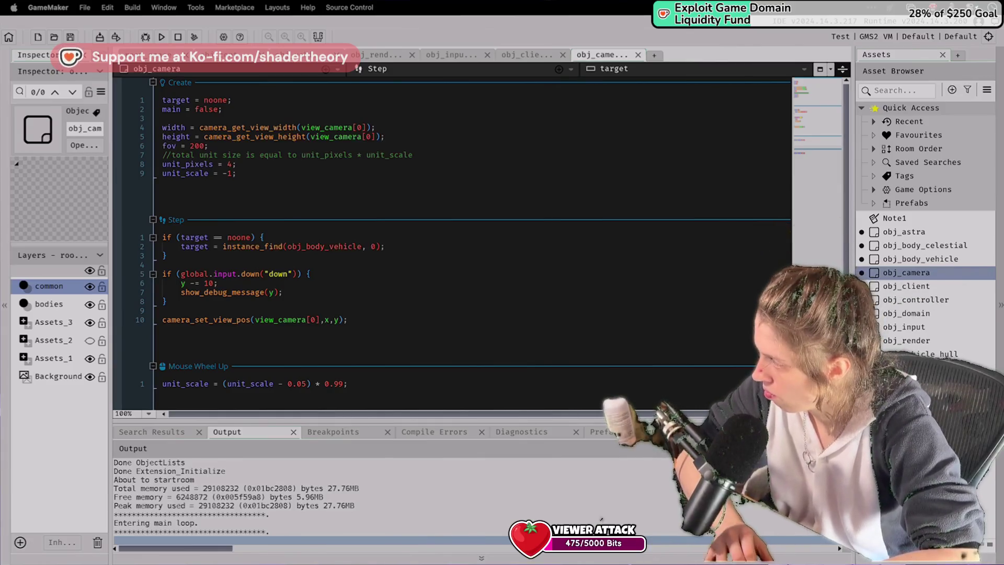
click(322, 309)
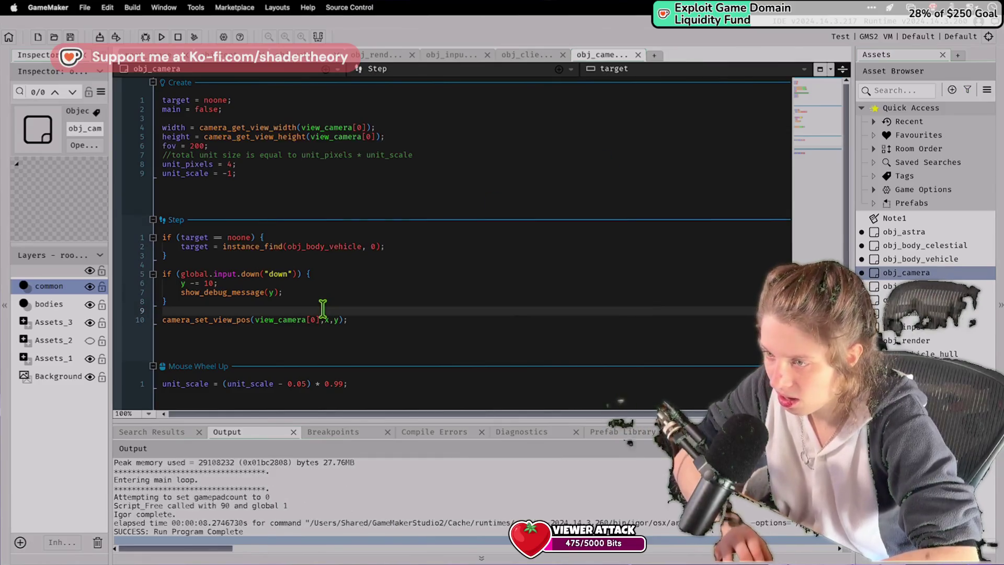
key(F5)
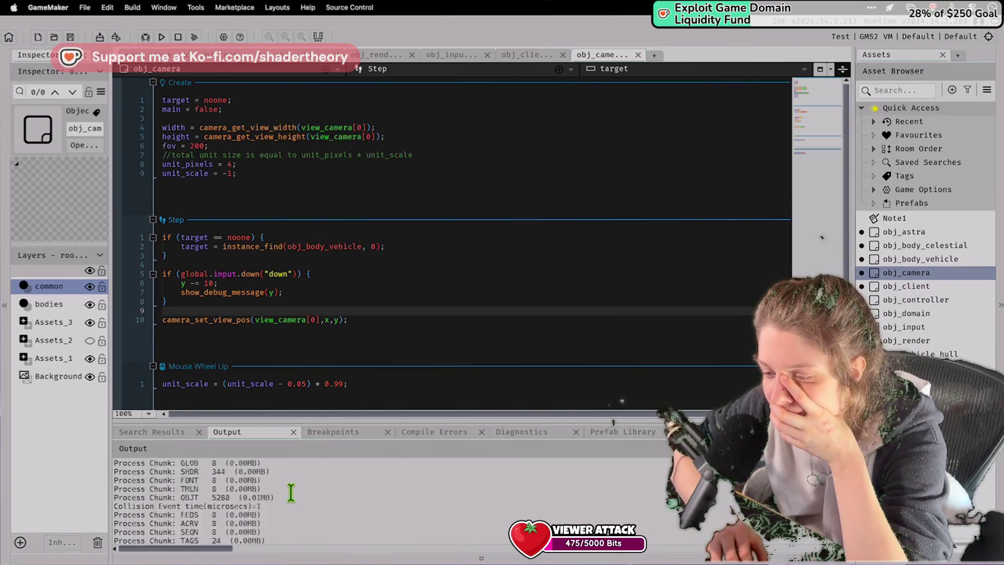
scroll(291, 492, up, 3)
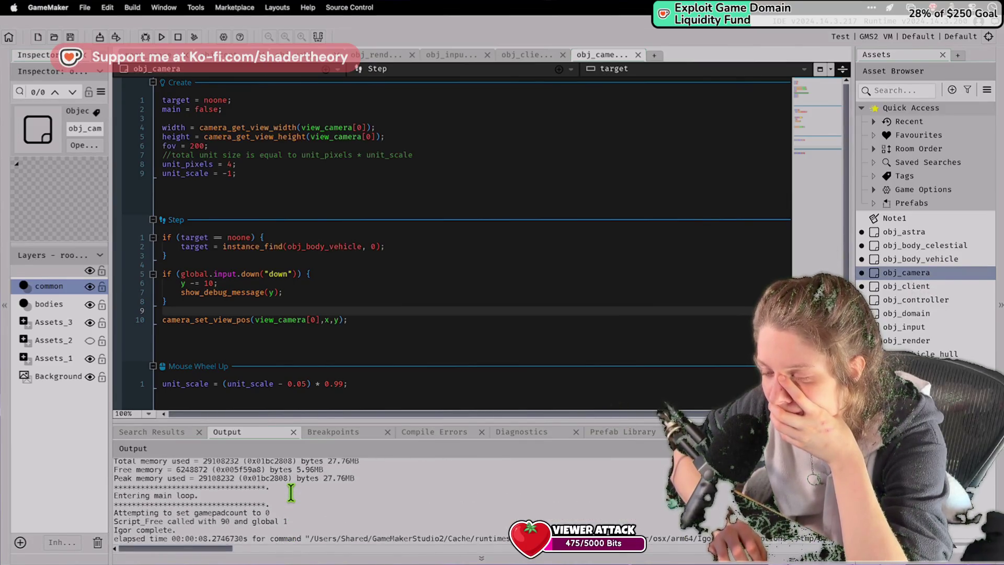
scroll(276, 205, down, 3)
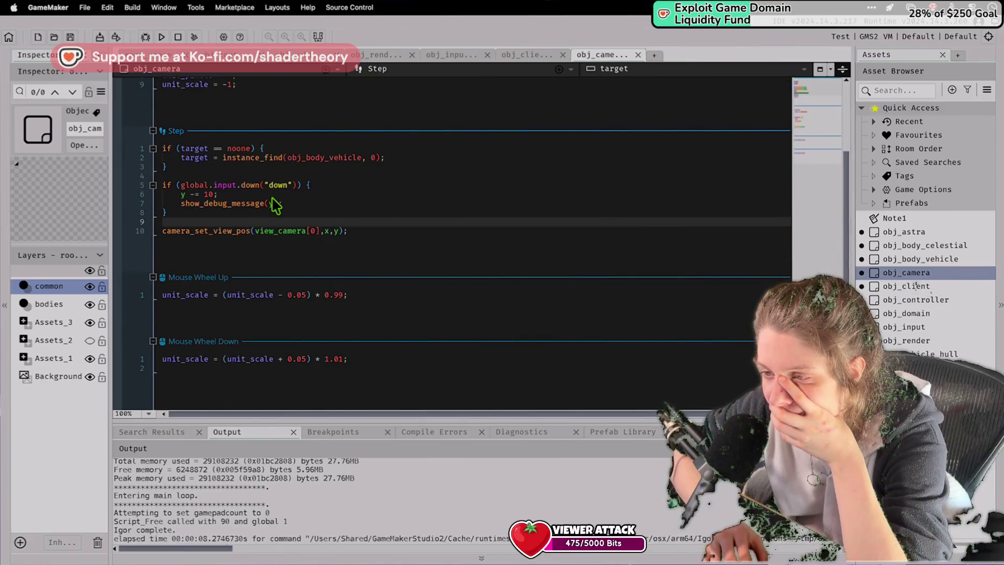
click(271, 203)
text(y)
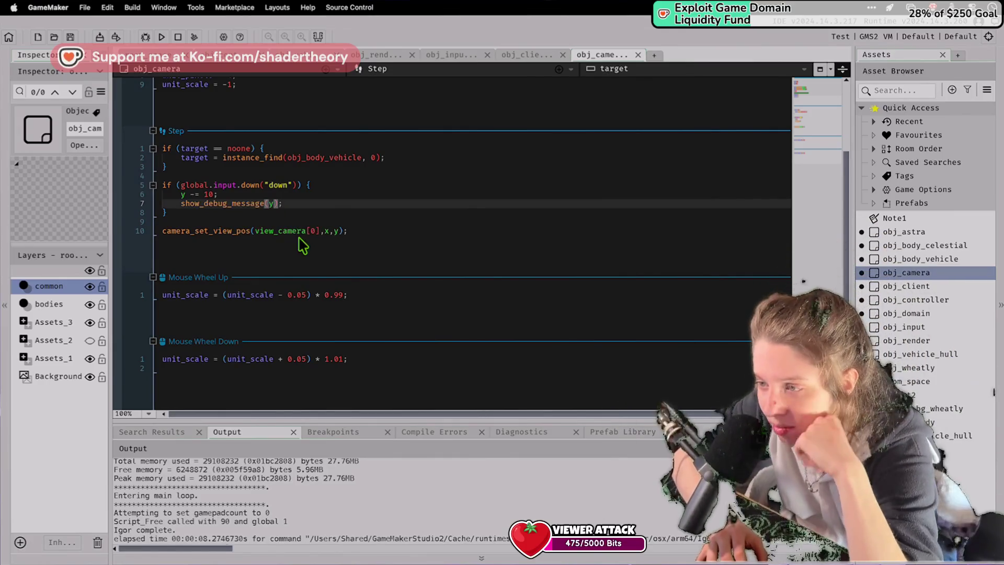
scroll(292, 221, up, 5)
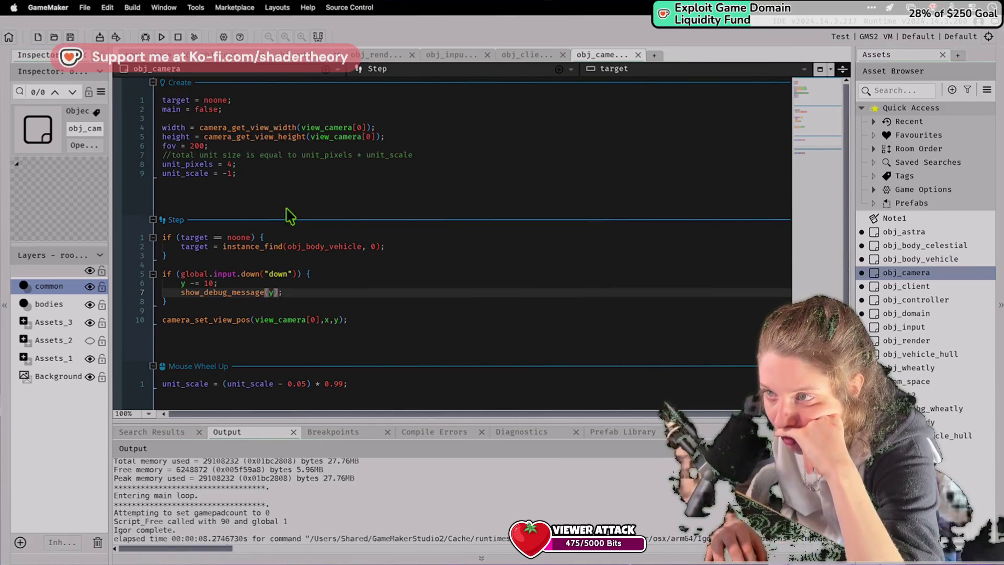
click(168, 58)
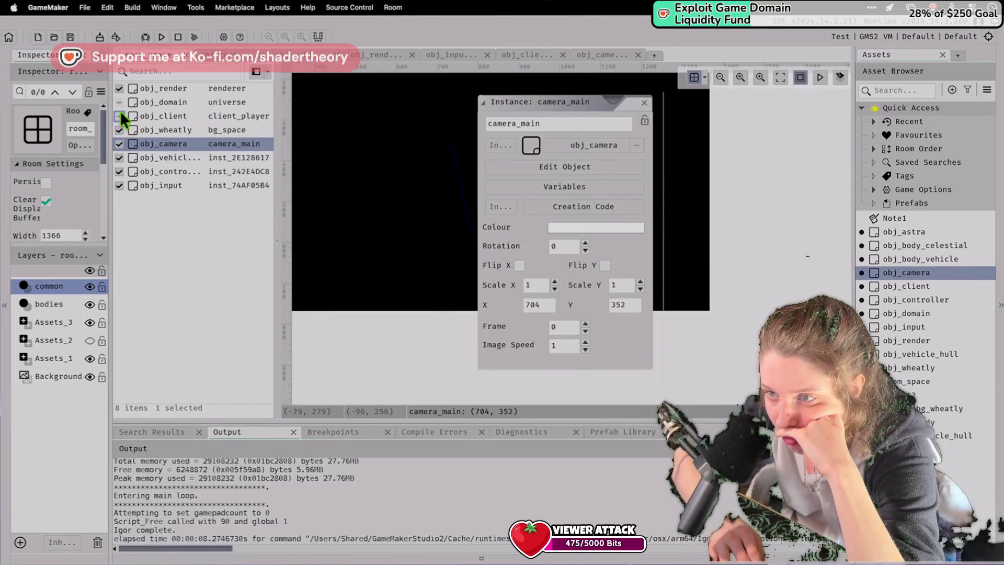
Toggle the obj_camera instance's visibility off and on, and test-run the game.
click(120, 143)
click(119, 143)
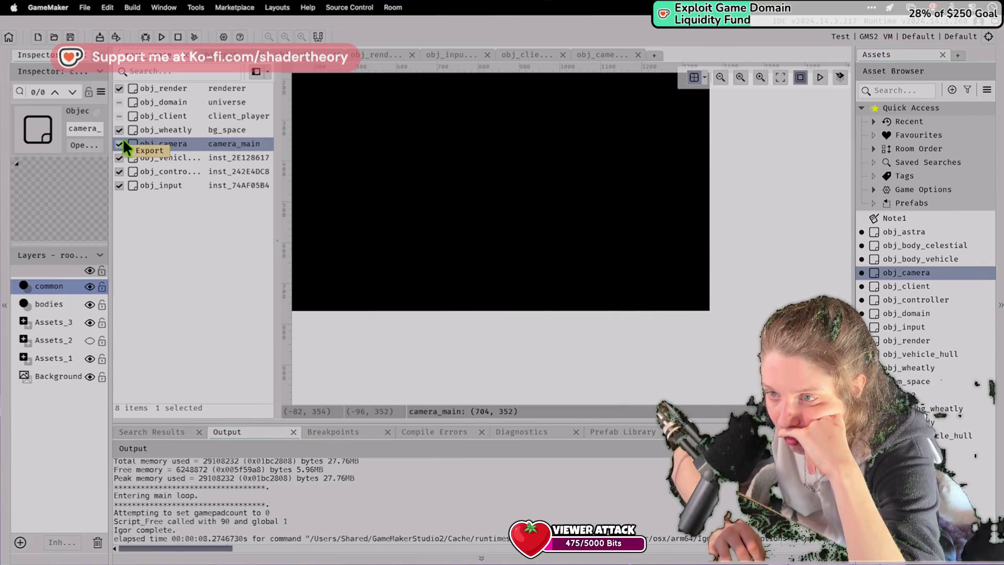
click(161, 35)
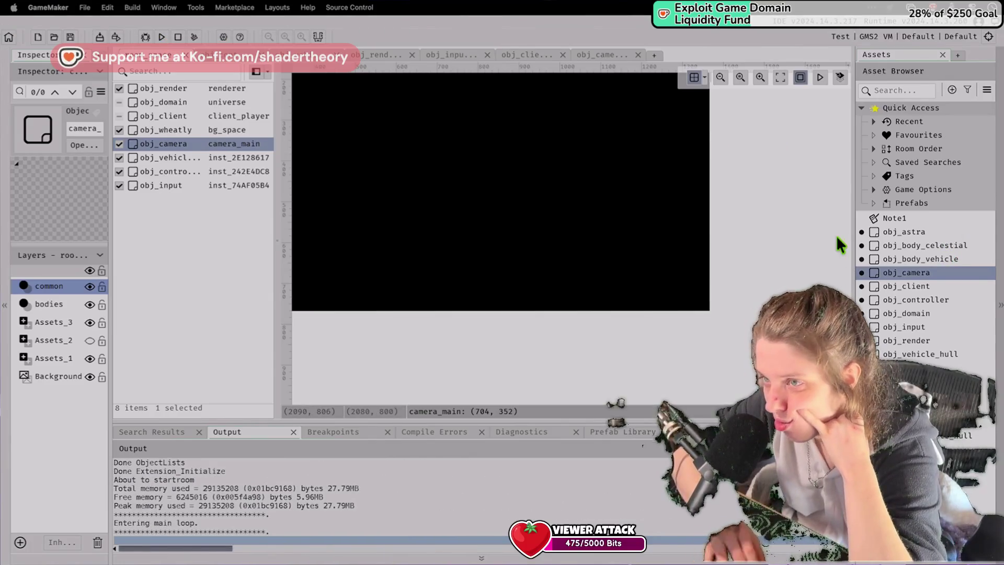
click(177, 36)
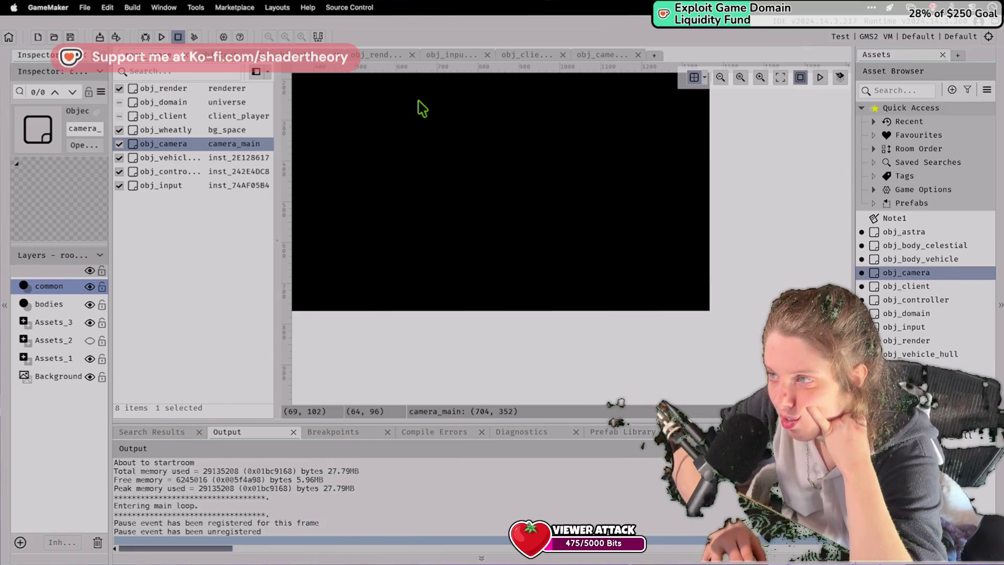
click(590, 55)
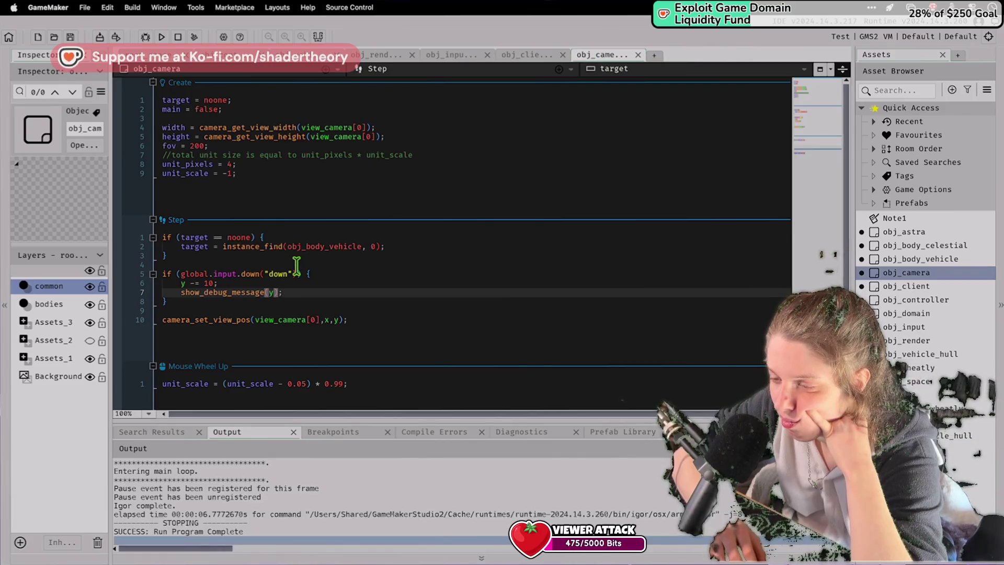
click(157, 54)
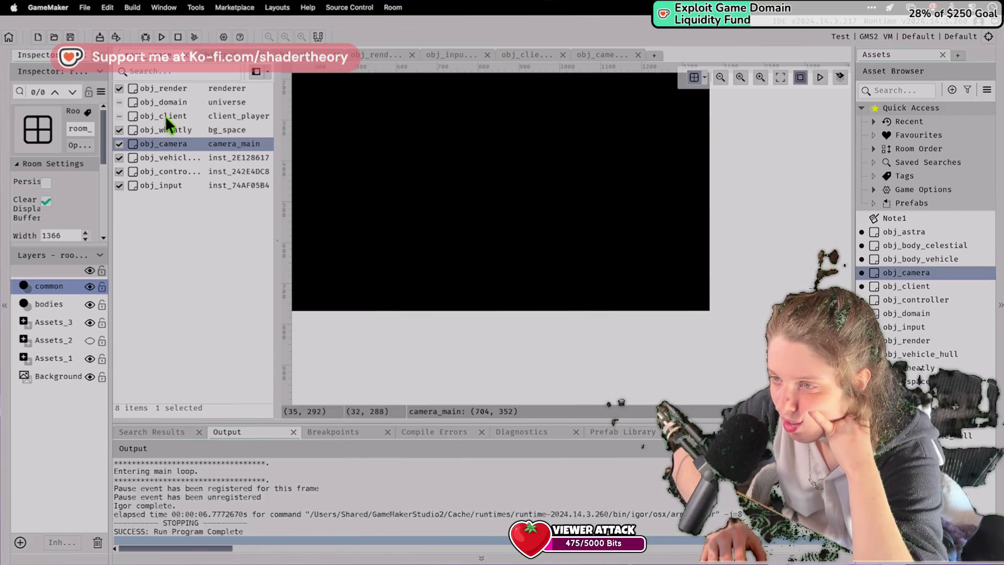
Move obj_input to third in creation order, test-run, and open obj_input's code.
mouse_move(162, 185)
mouse_down()
mouse_move(173, 162)
mouse_move(161, 104)
mouse_up()
click(162, 36)
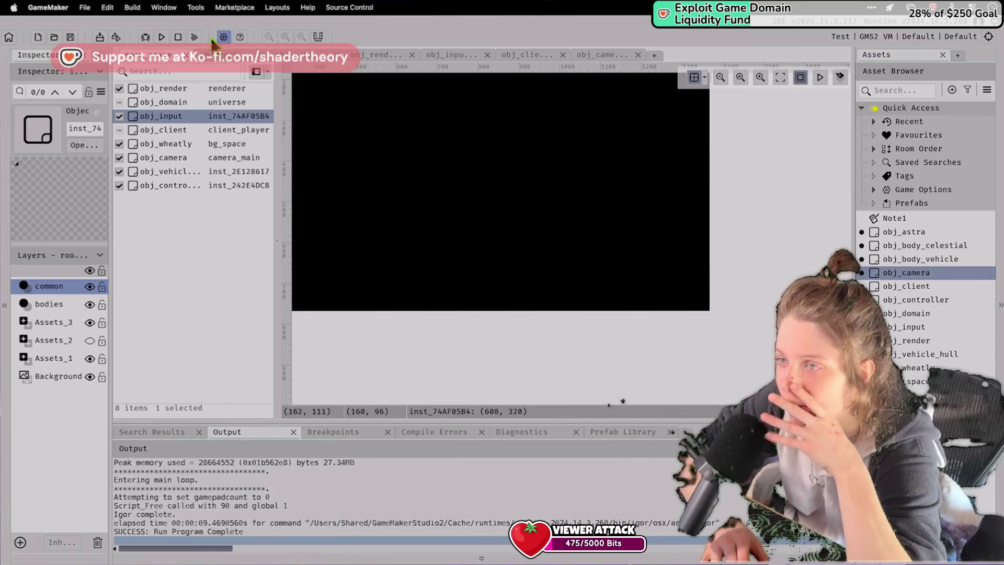
click(179, 37)
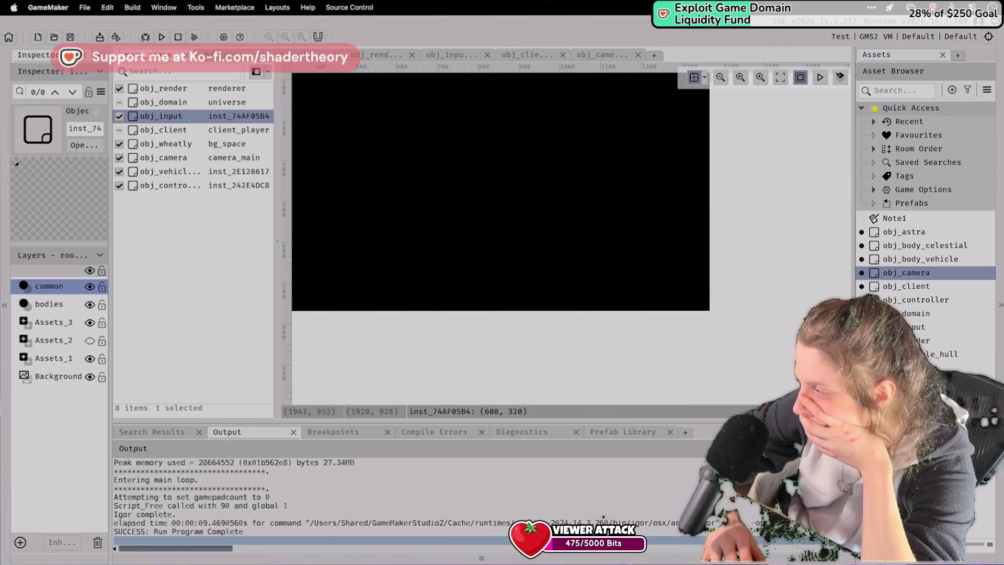
click(927, 331)
double_click(926, 332)
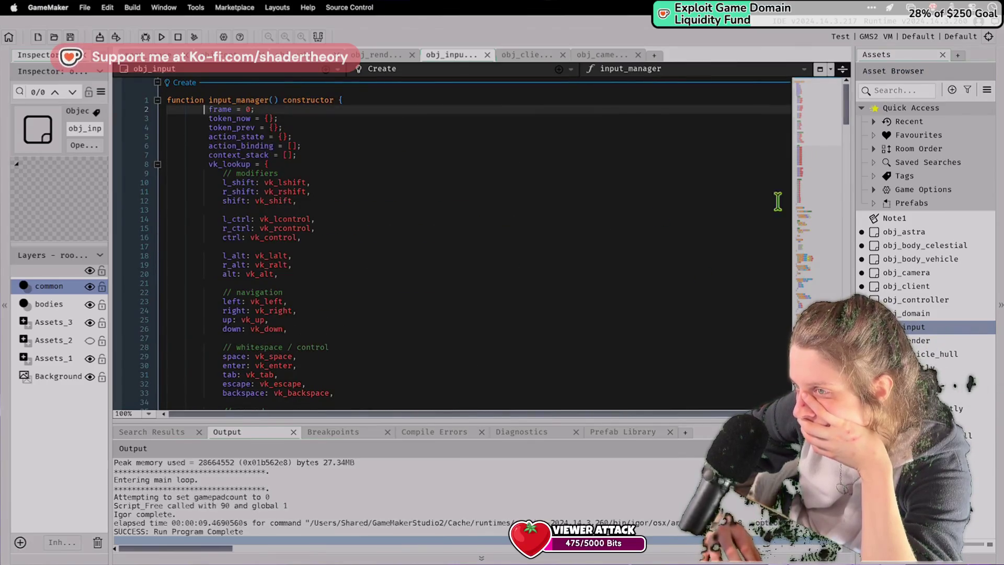
Reopen obj_camera's code, clean the project's build files, and start a debug build.
double_click(925, 284)
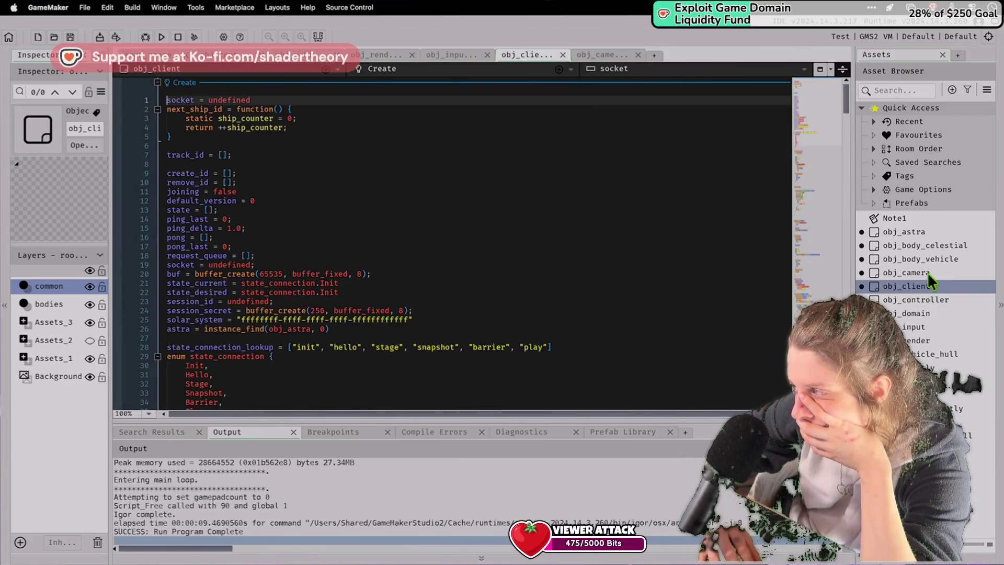
double_click(927, 272)
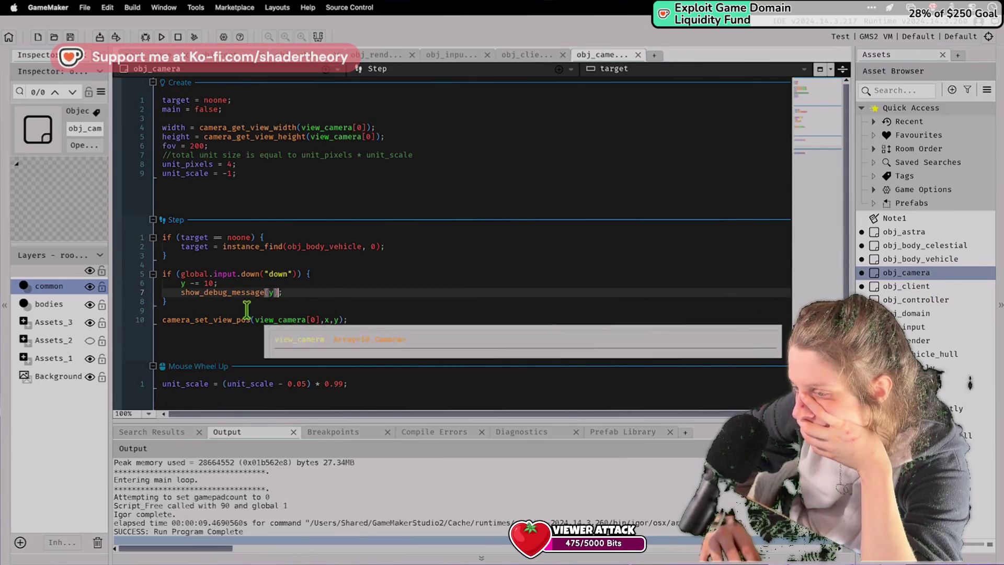
mouse_move(228, 273)
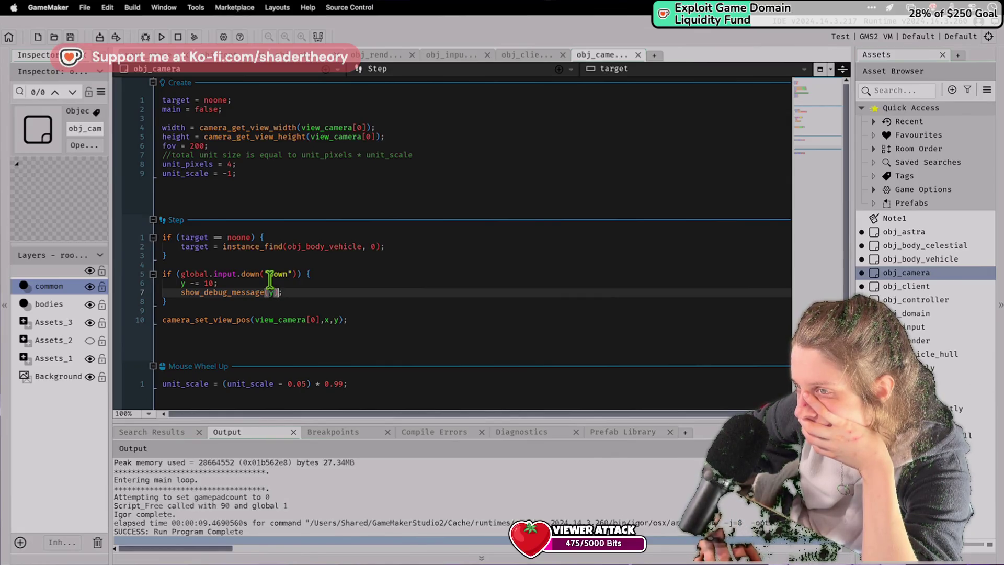
click(194, 36)
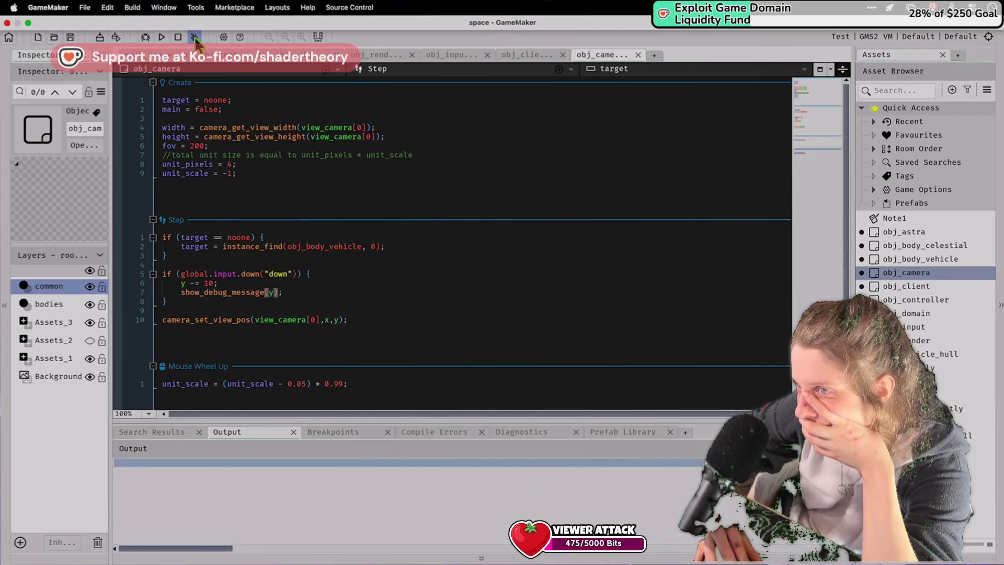
click(146, 36)
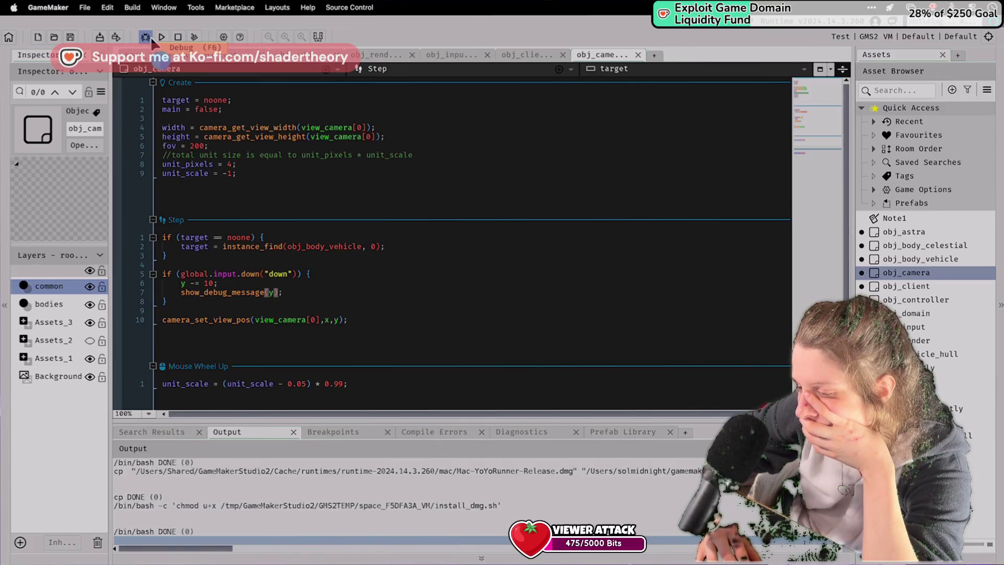
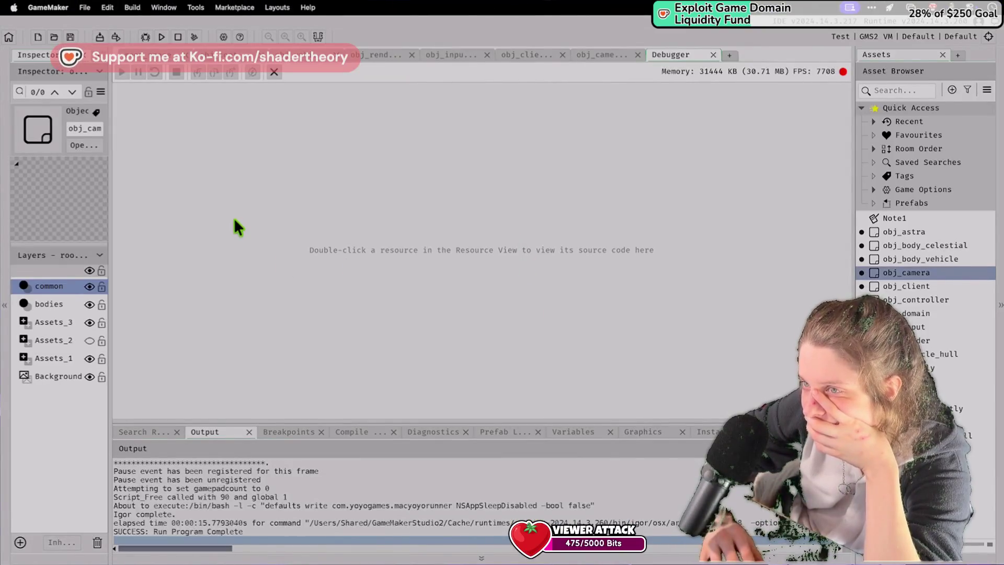
In room_space, open the empty Instance Creation Code of the obj_input instance.
click(159, 60)
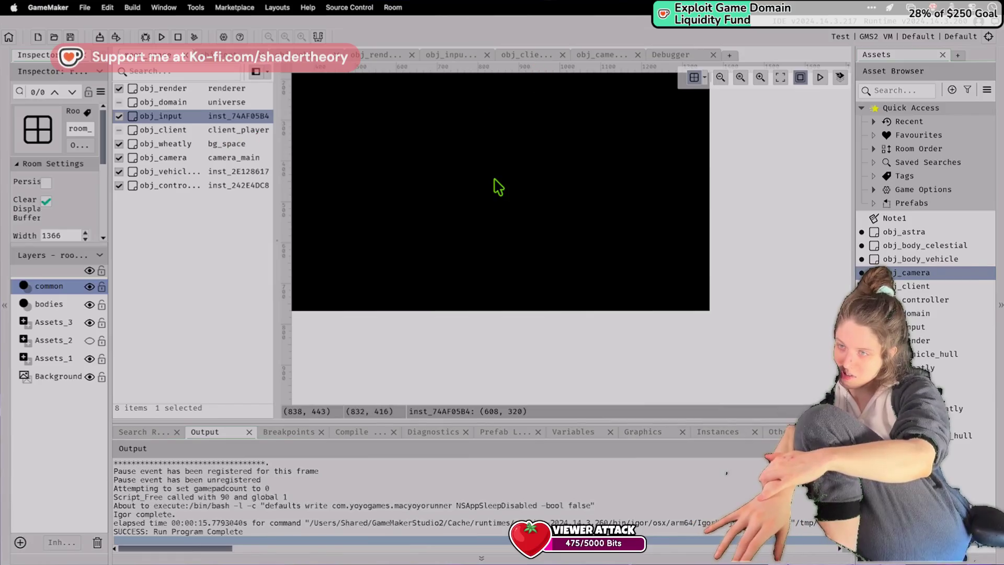
scroll(397, 169, left, 3)
scroll(381, 157, left, 3)
scroll(382, 156, up, 2)
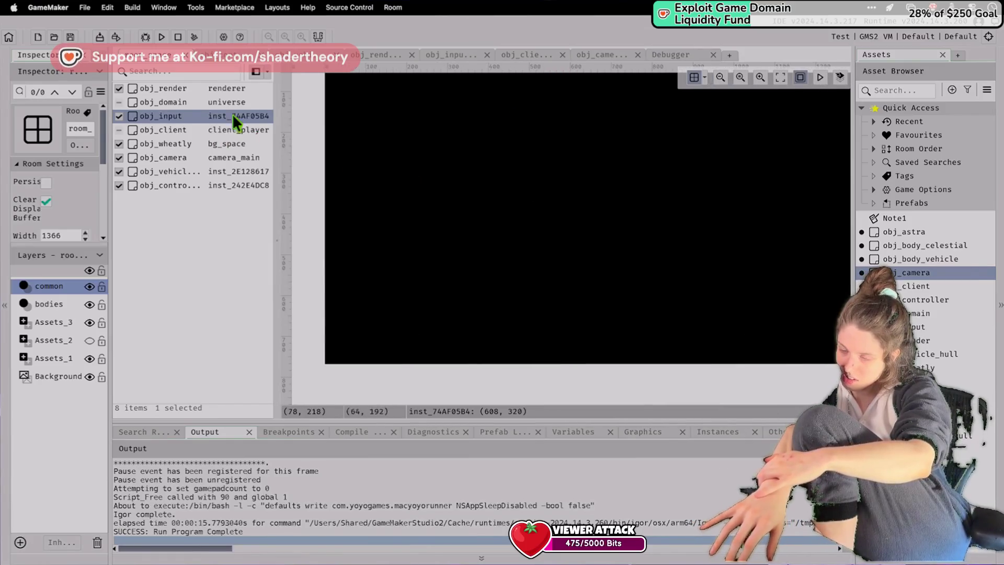
click(394, 8)
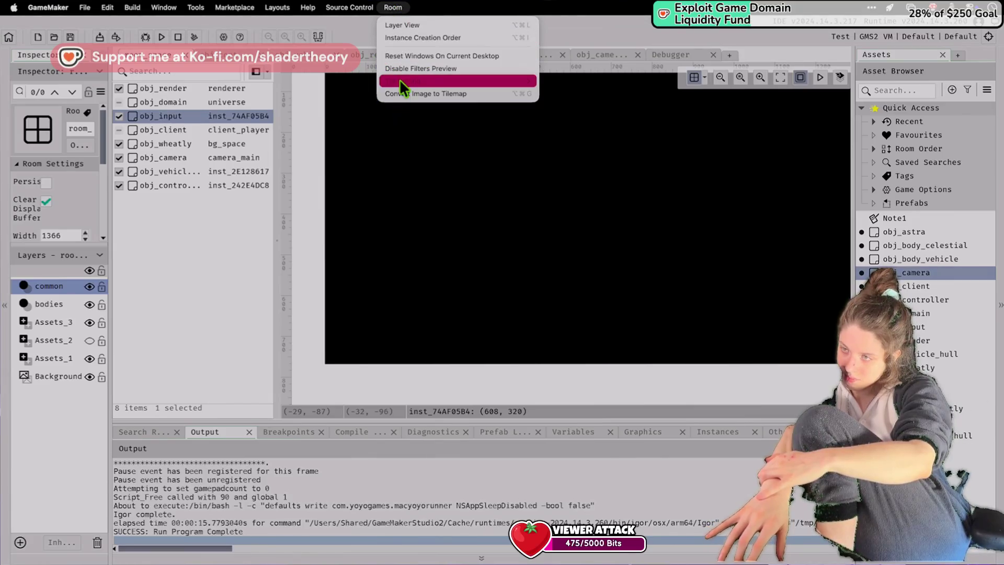
click(429, 152)
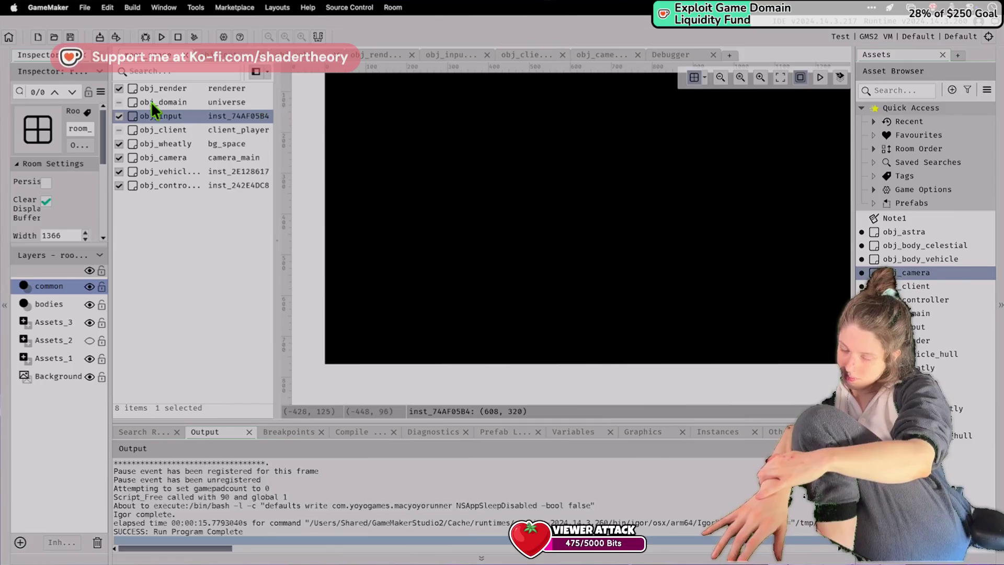
double_click(168, 112)
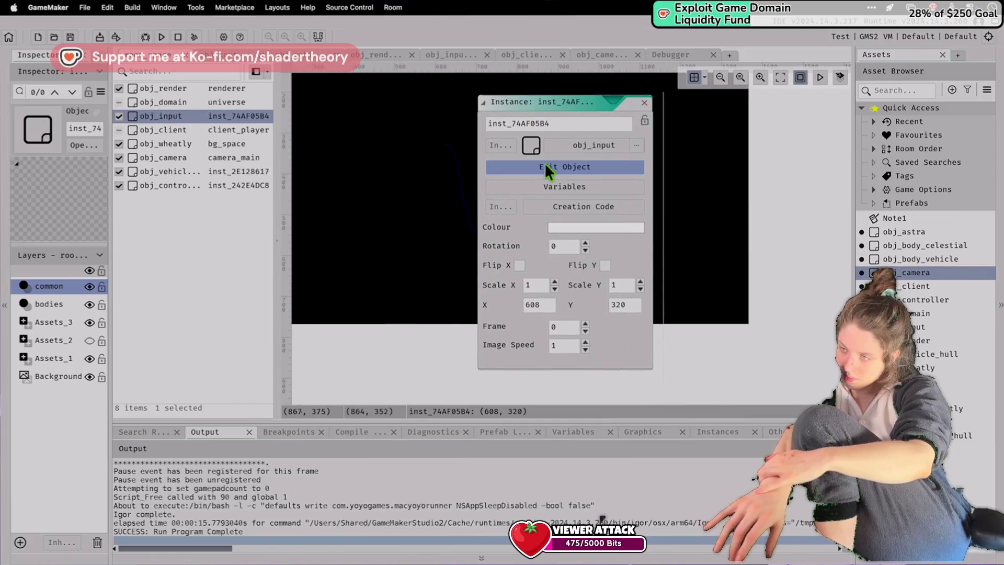
click(538, 207)
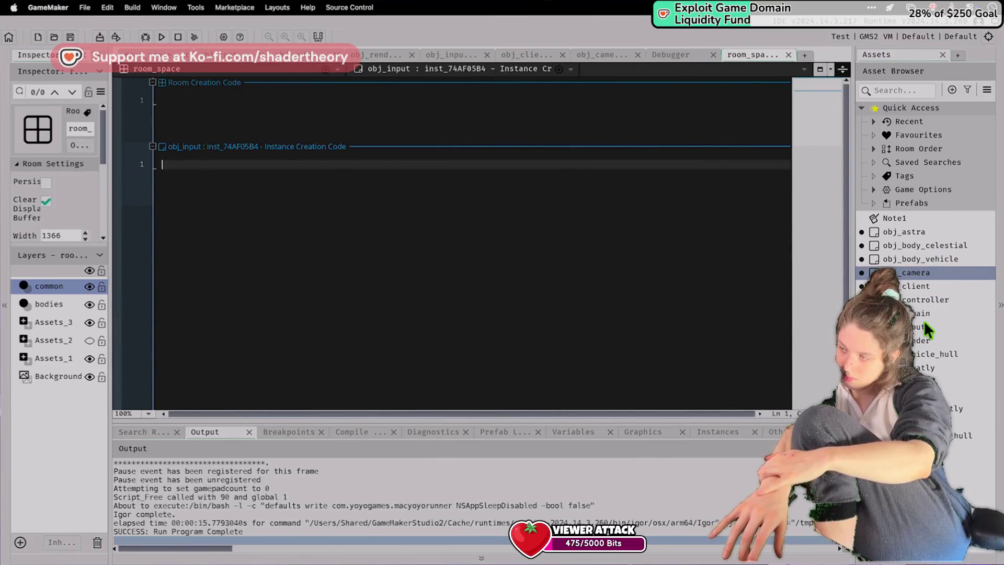
Delete the target-finding if-block from obj_camera's Step event and test-run the game.
double_click(917, 267)
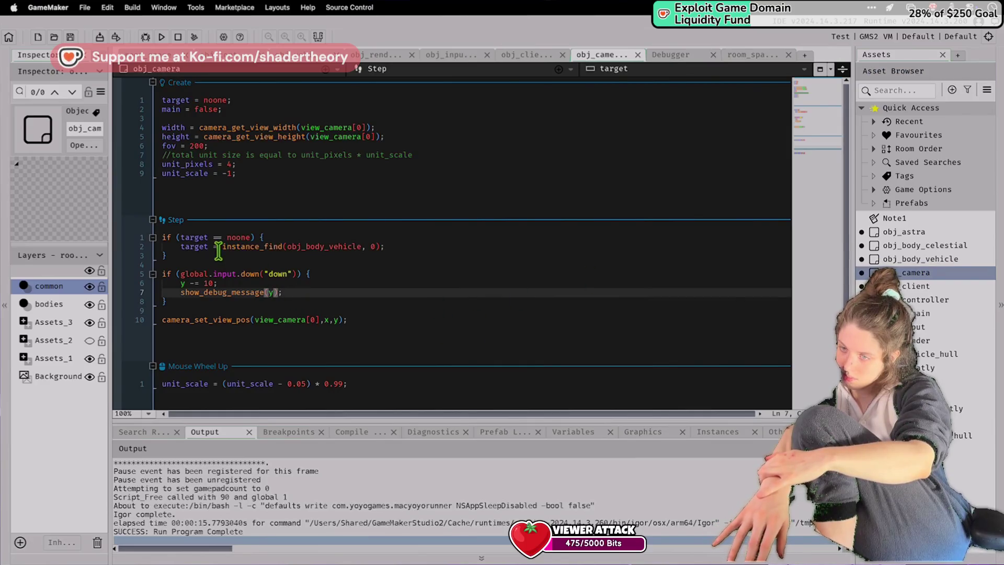
mouse_move(252, 290)
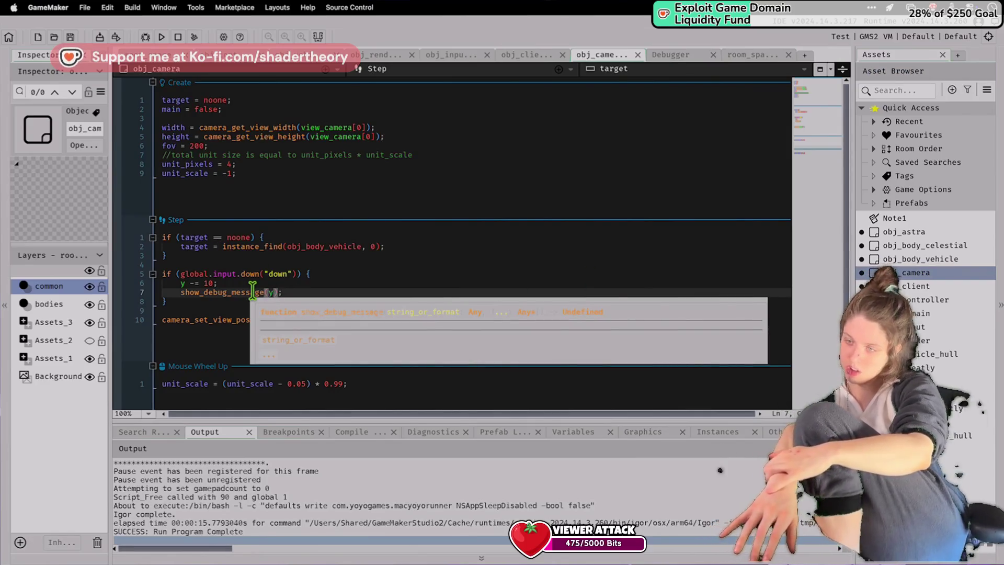
click(131, 255)
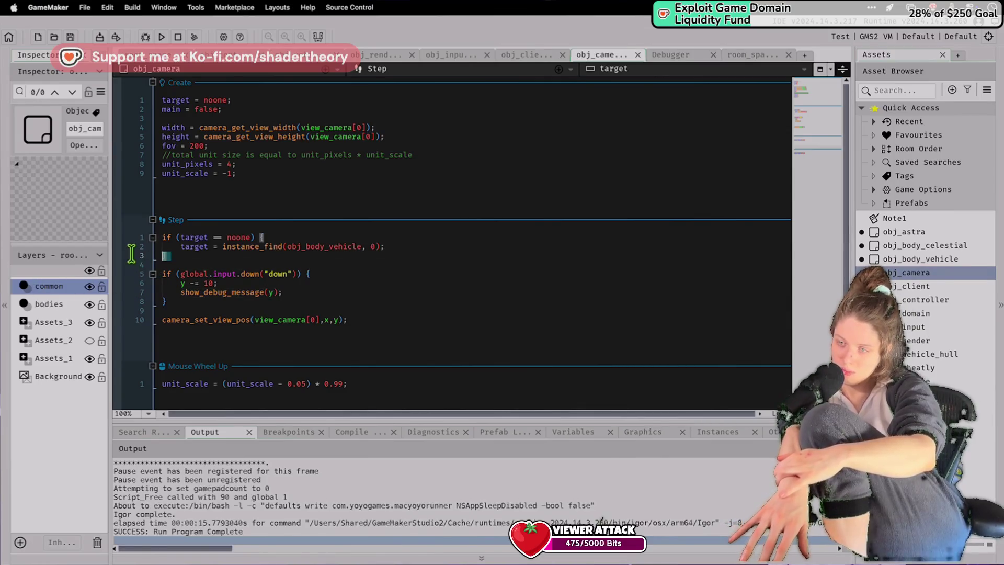
drag(132, 255, 127, 240)
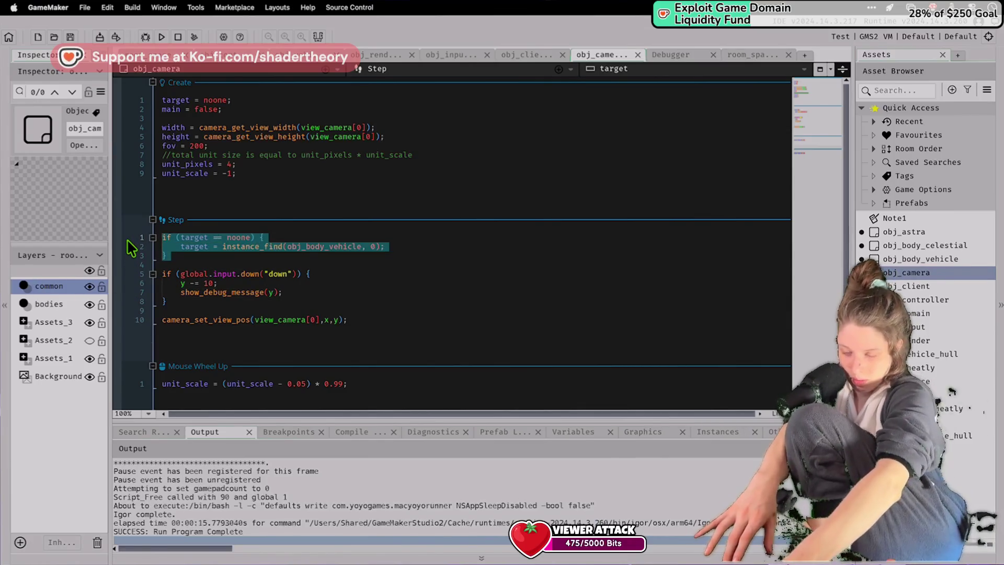
key(BackSpace)
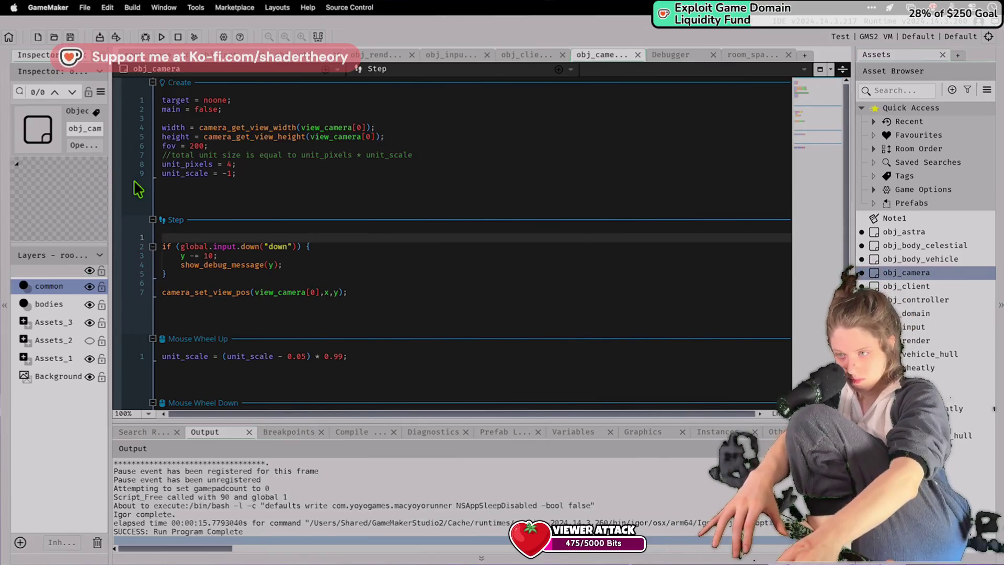
click(161, 36)
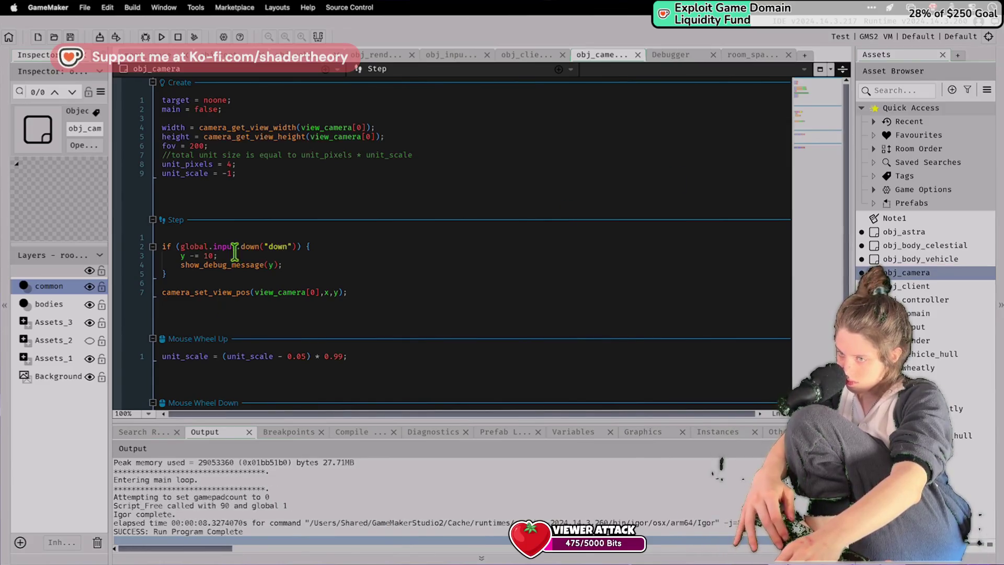
Move show_debug_message(y) below the if-block's closing brace and rerun the game.
click(235, 274)
click(237, 268)
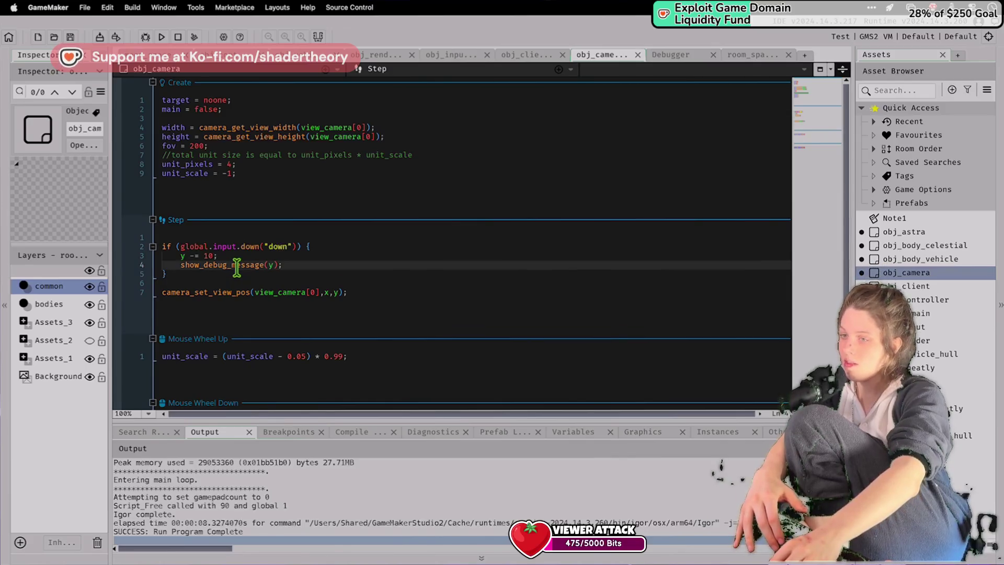
key(cmd+x)
click(224, 273)
key(cmd+v)
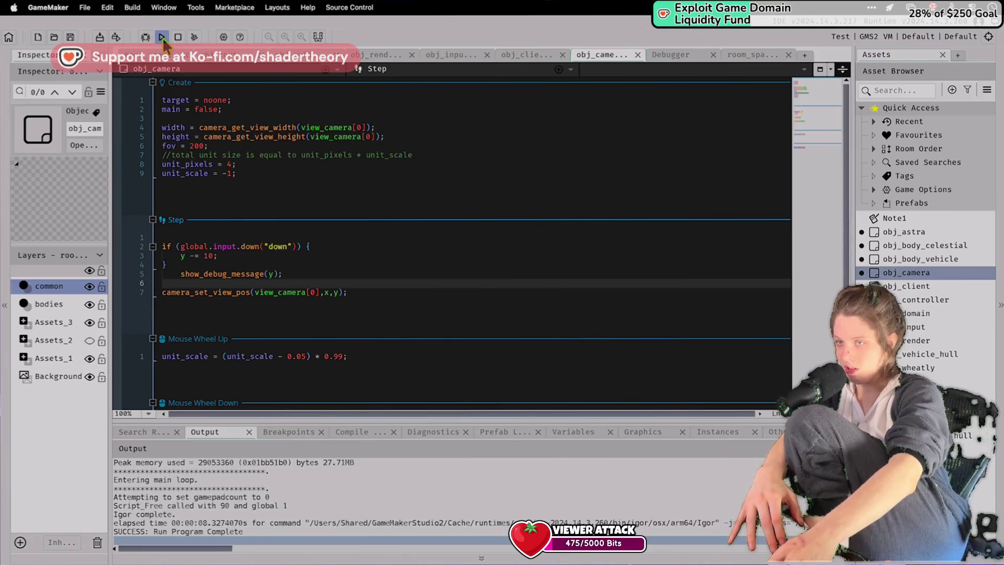
click(162, 36)
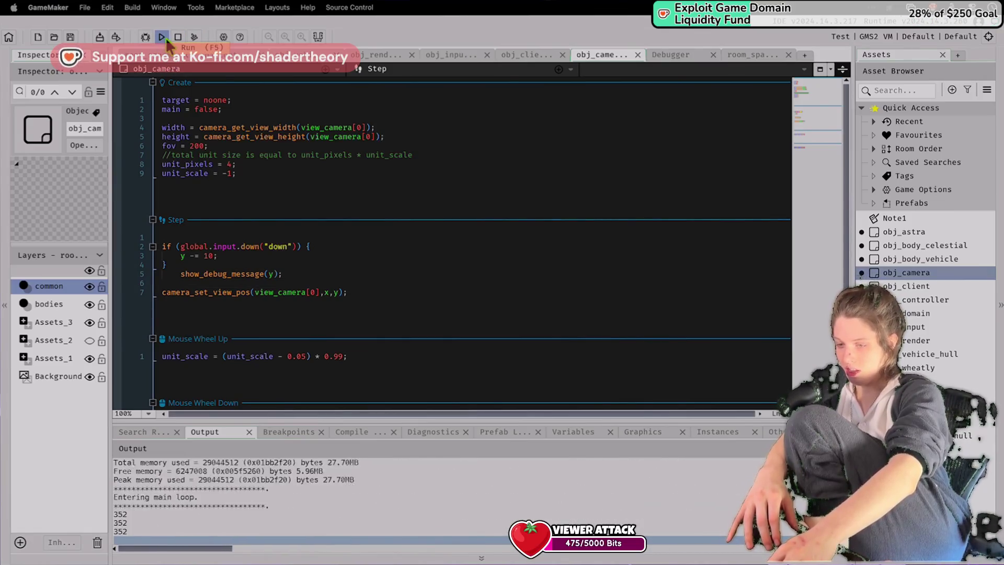
Open obj_input's Create code with the input_manager constructor.
double_click(277, 246)
click(275, 243)
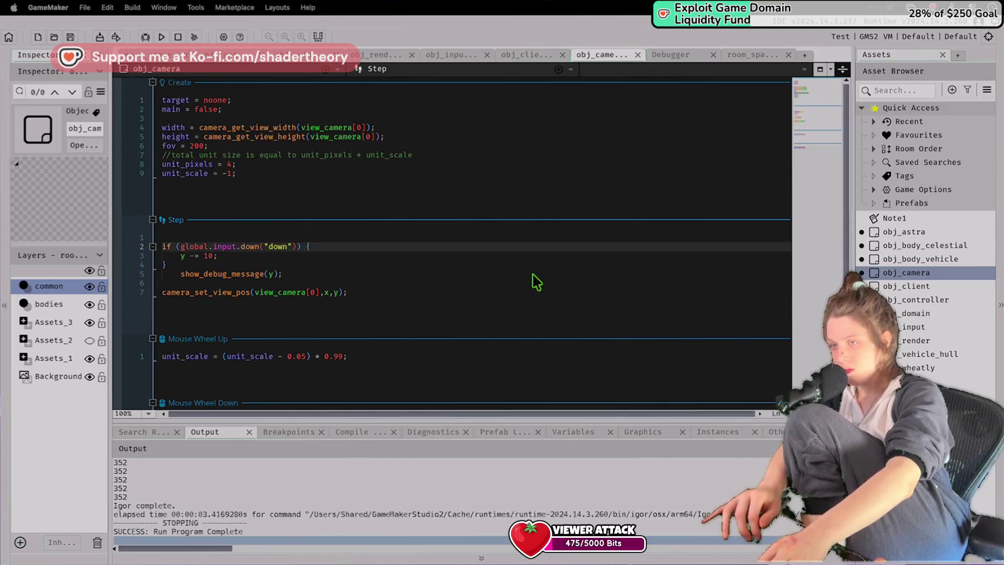
double_click(920, 326)
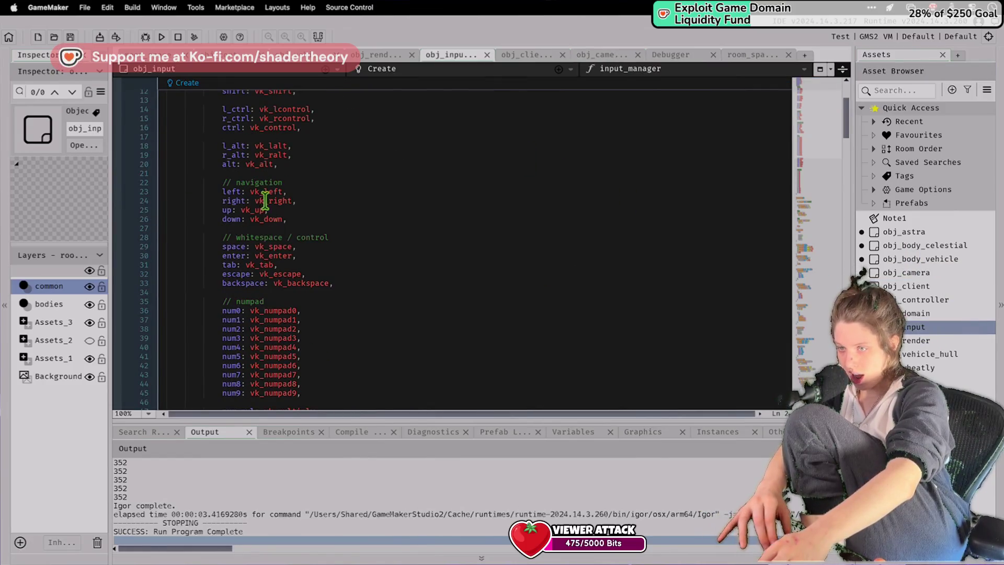
Add a Begin Step event to obj_input containing global.input.update(); and save it.
scroll(246, 225, down, 20)
scroll(246, 225, down, 15)
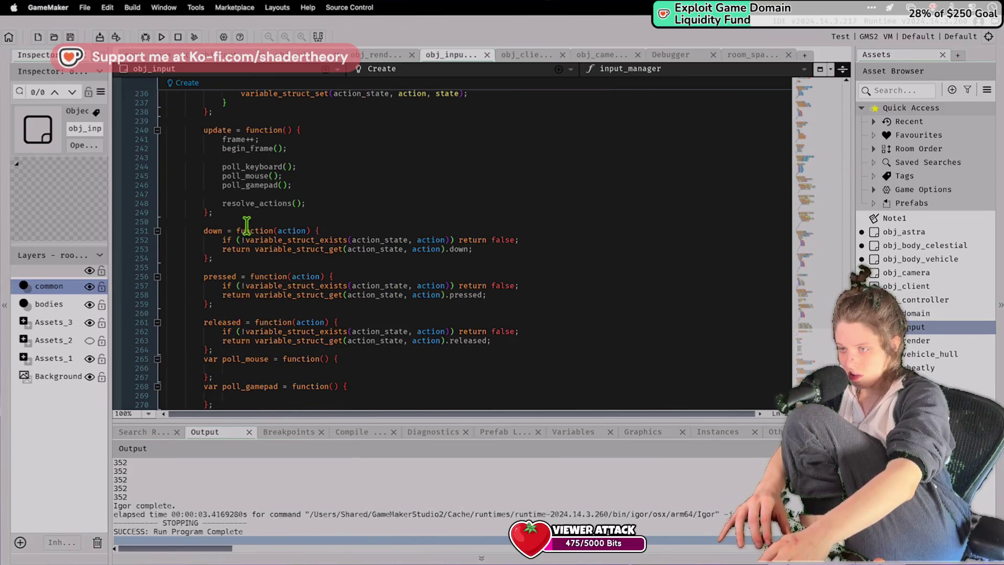
scroll(368, 199, up, 20)
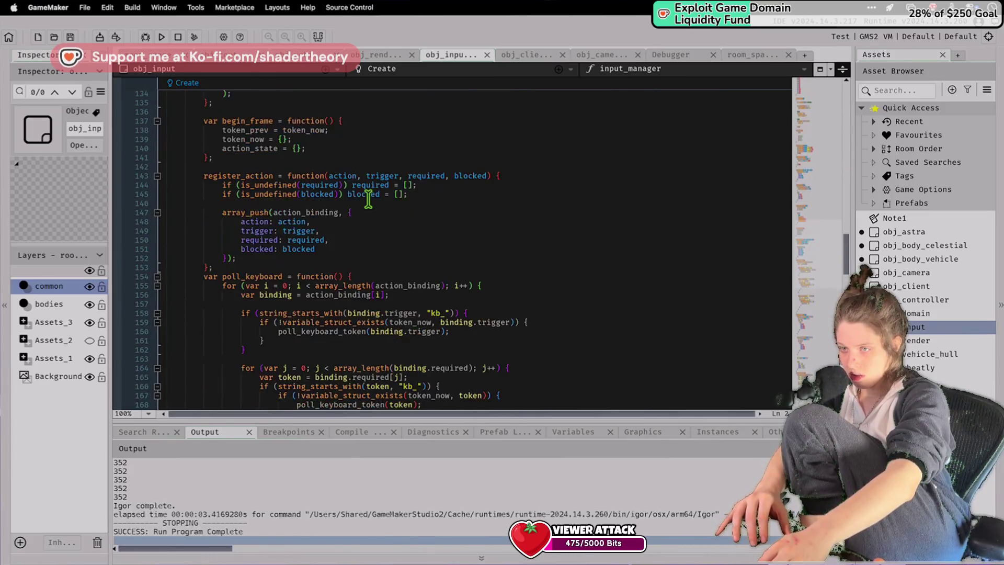
scroll(368, 198, up, 4)
scroll(368, 198, down, 20)
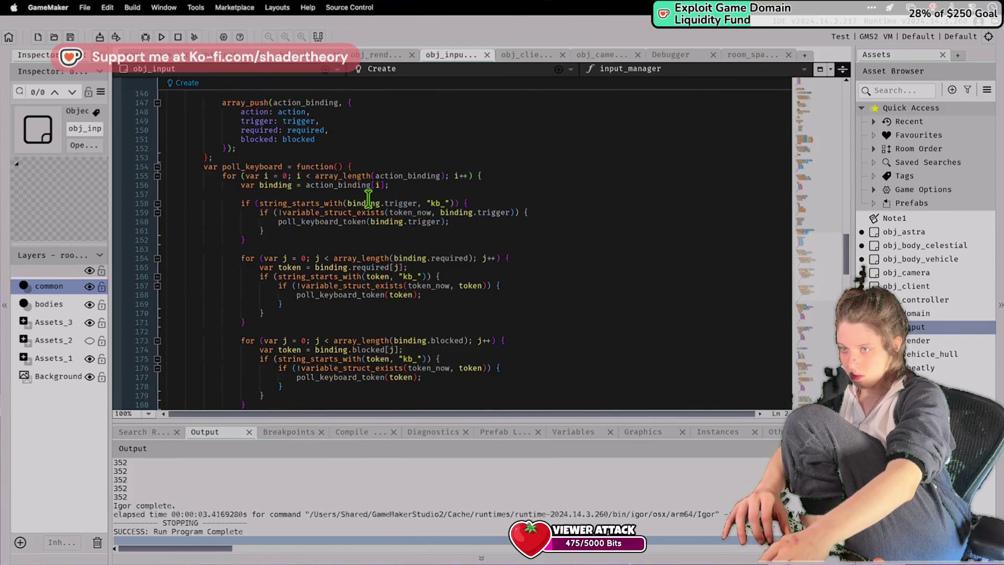
scroll(368, 199, down, 10)
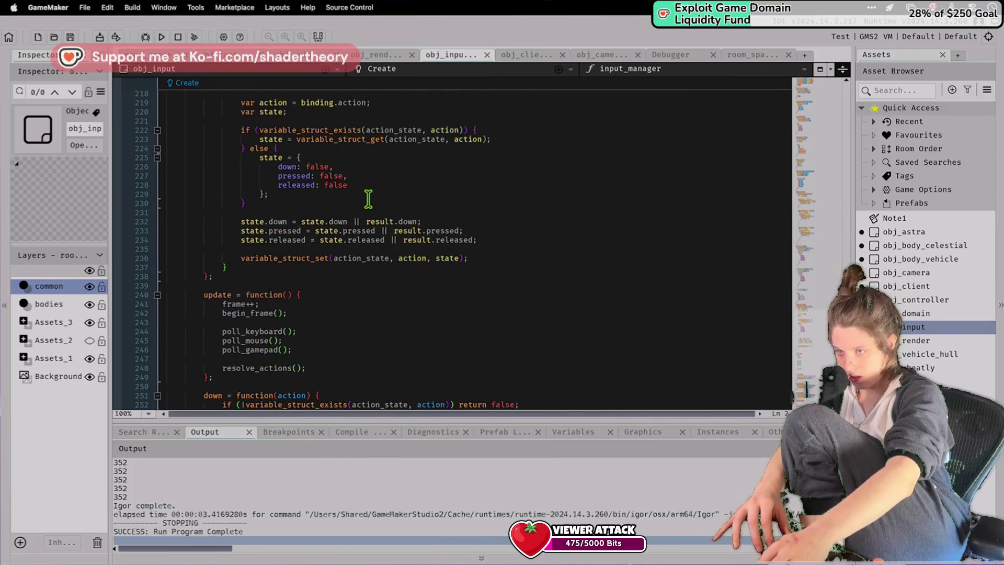
scroll(401, 249, up, 20)
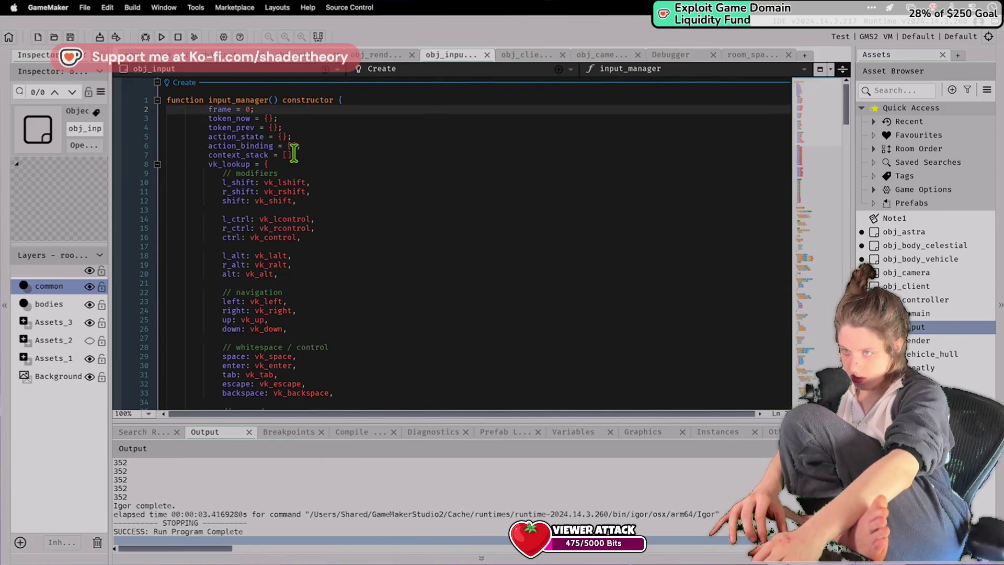
scroll(318, 164, down, 2)
scroll(317, 164, down, 20)
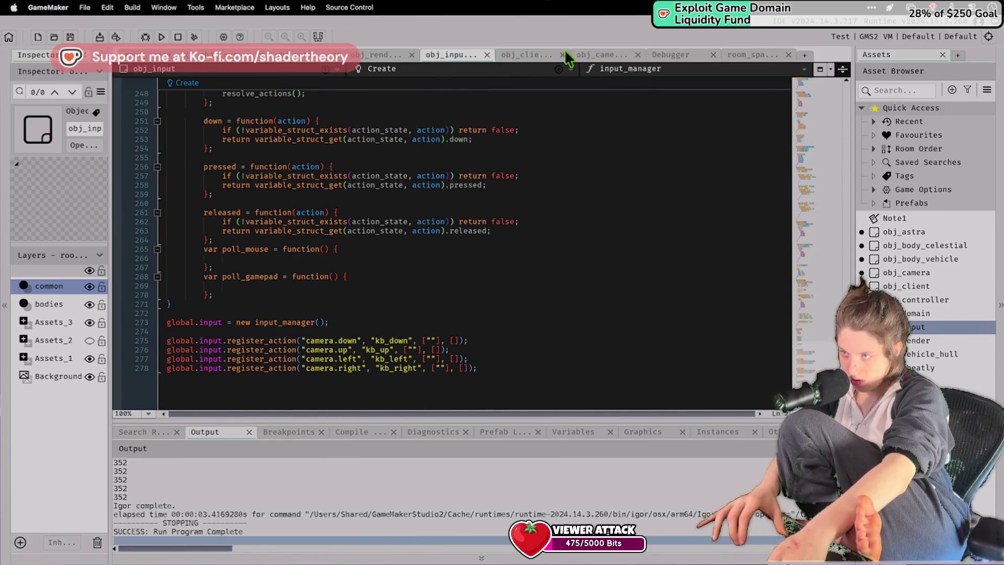
click(559, 69)
mouse_move(570, 130)
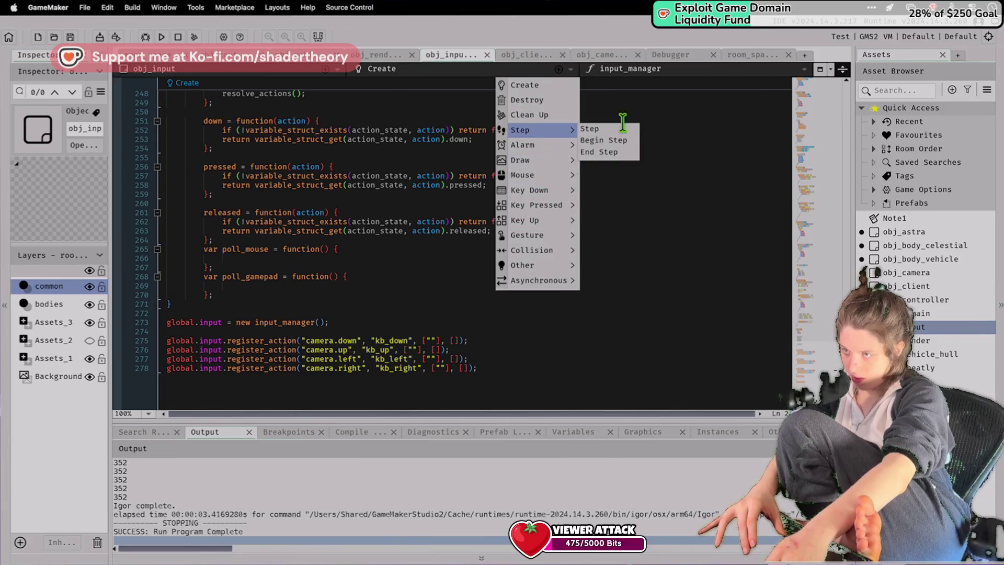
click(617, 139)
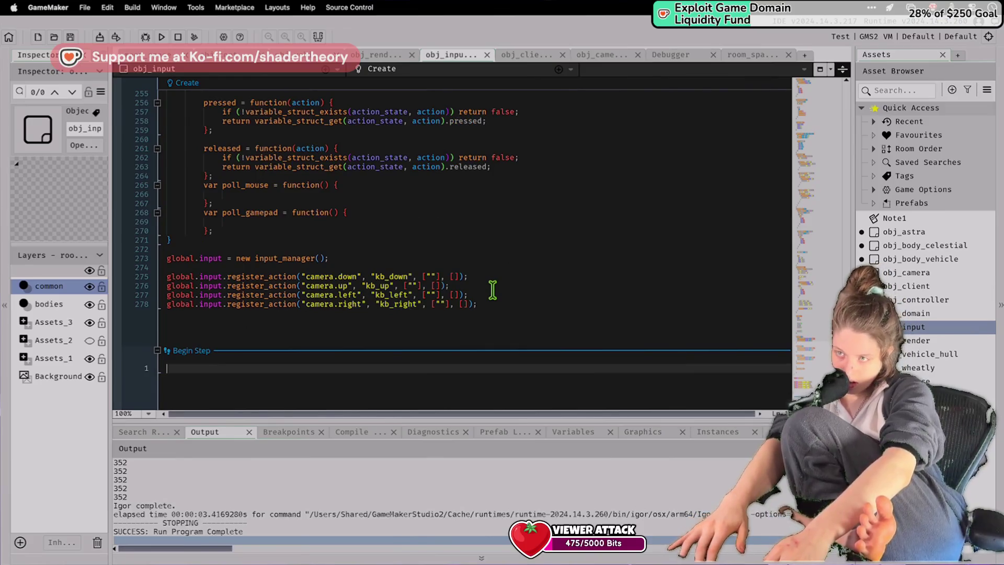
text(glob)
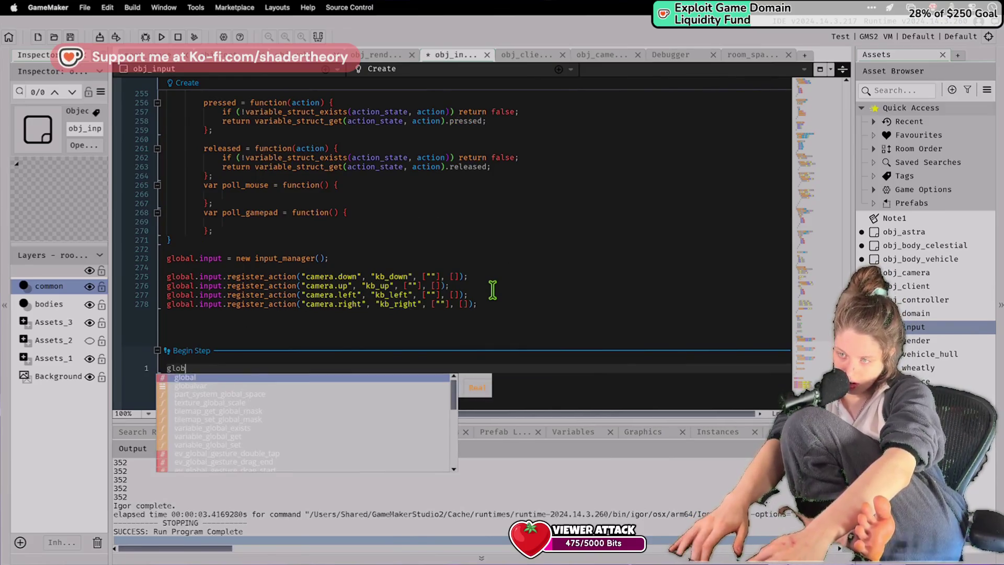
text(al.input.)
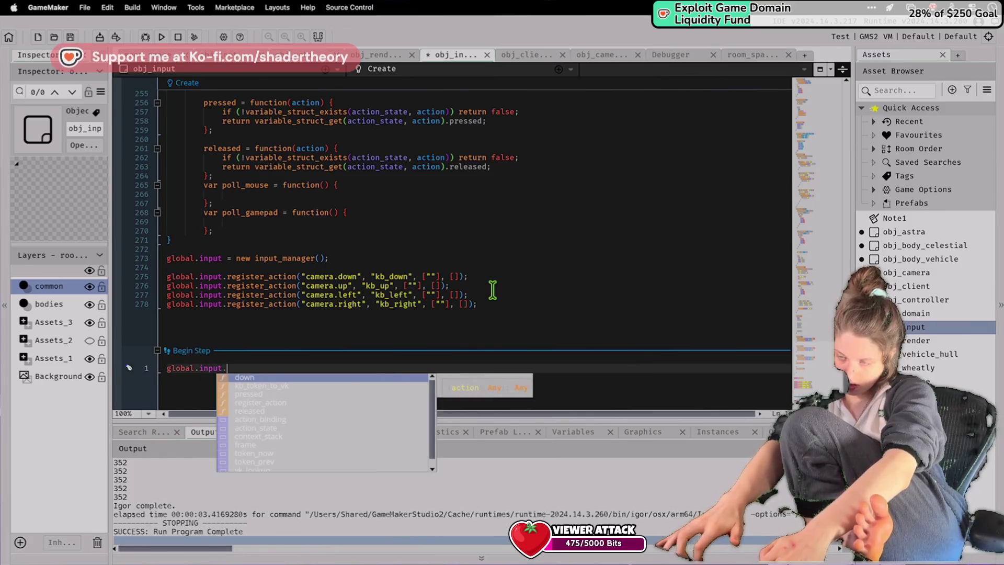
text(up)
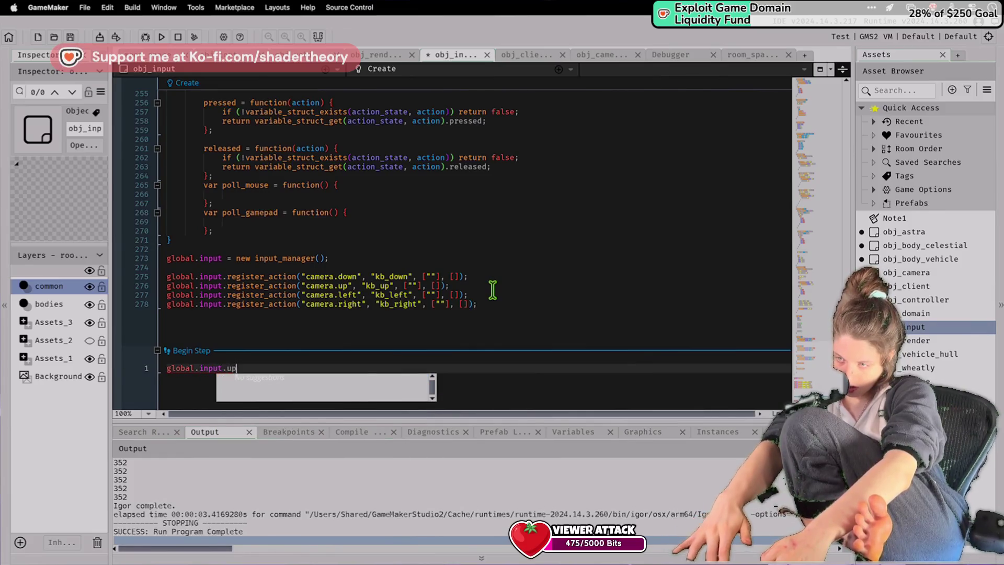
text(();)
key(super+s)
Check the update declaration and run the game, which errors at begin_frame().
scroll(366, 231, up, 20)
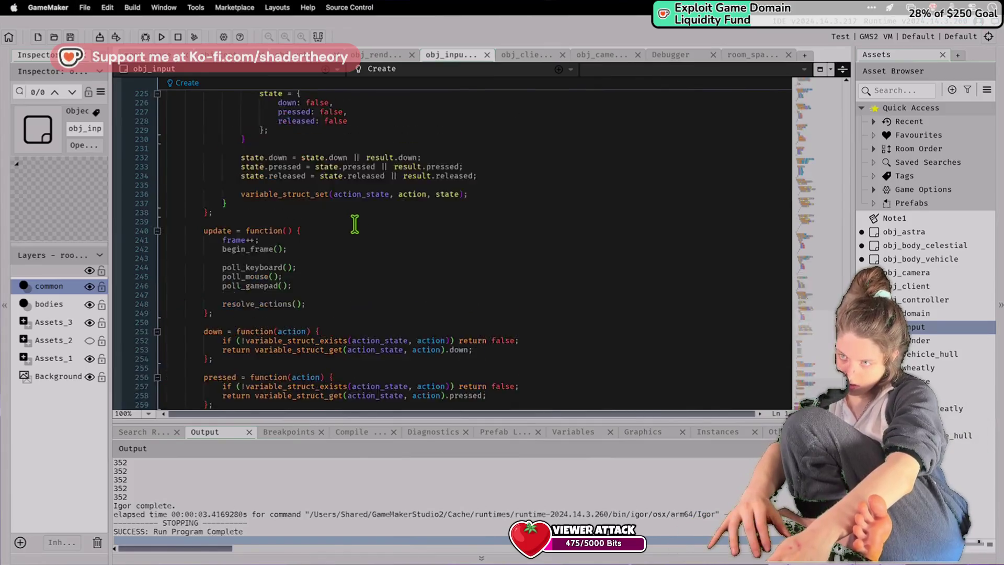
scroll(244, 255, up, 20)
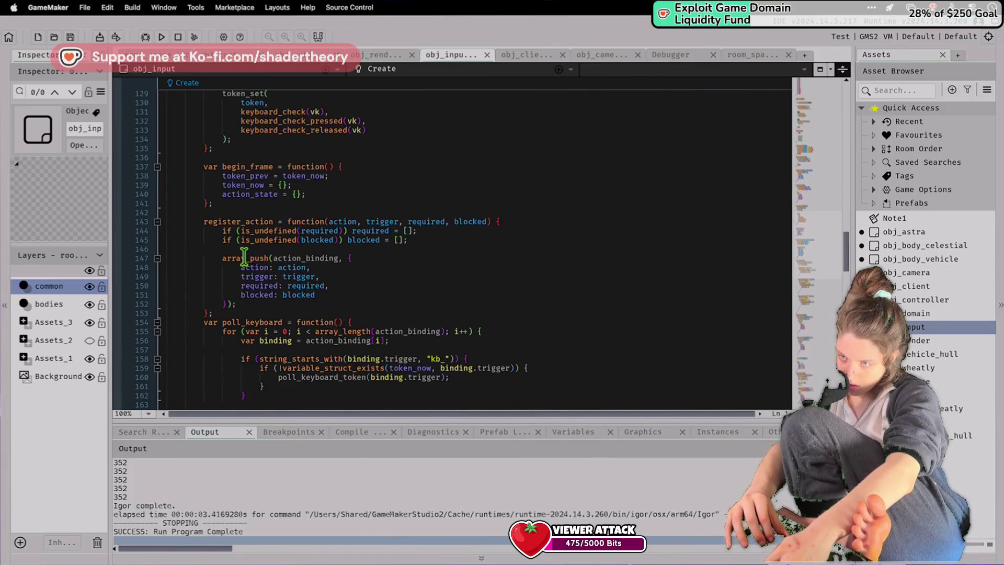
scroll(244, 256, up, 10)
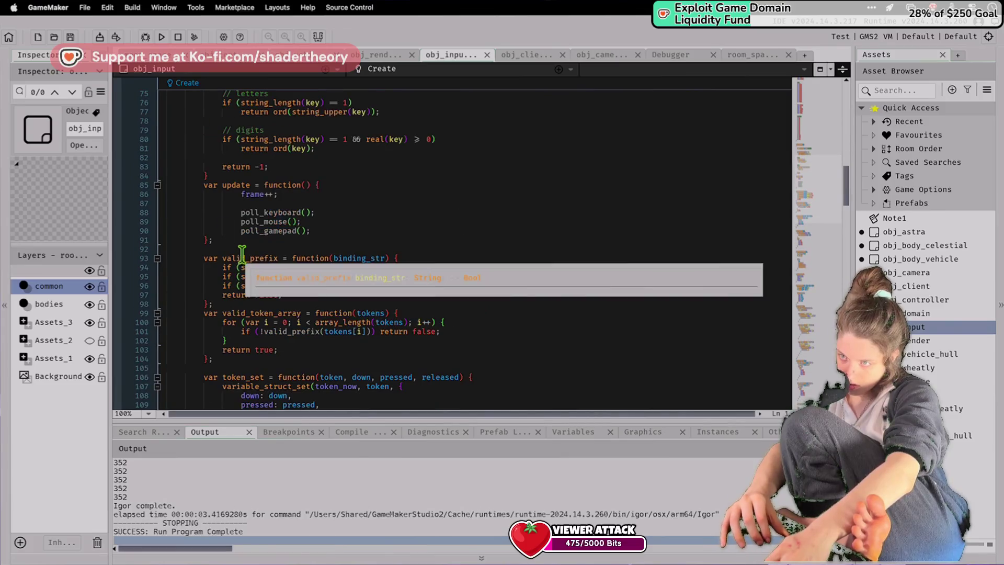
click(210, 184)
scroll(219, 193, down, 20)
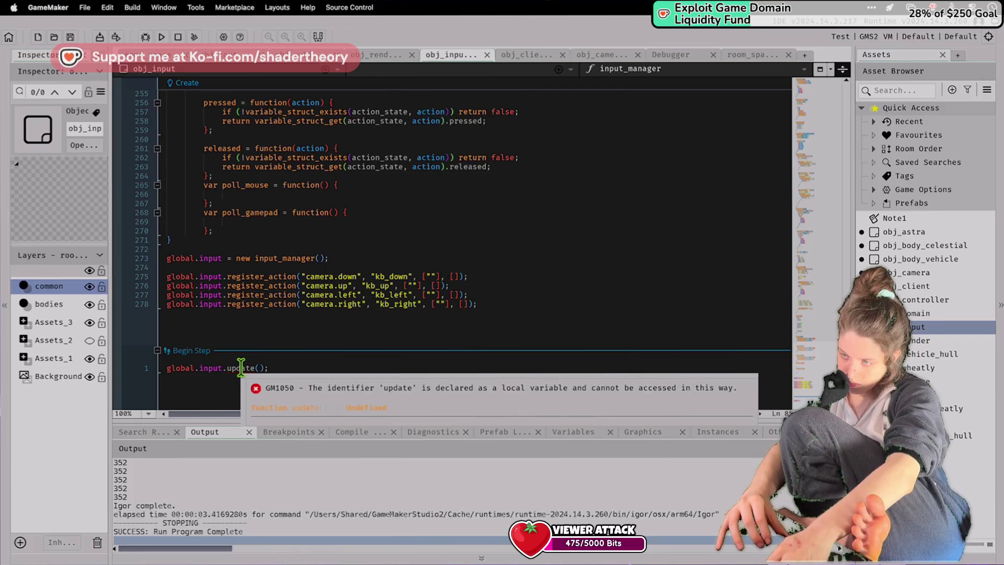
click(241, 368)
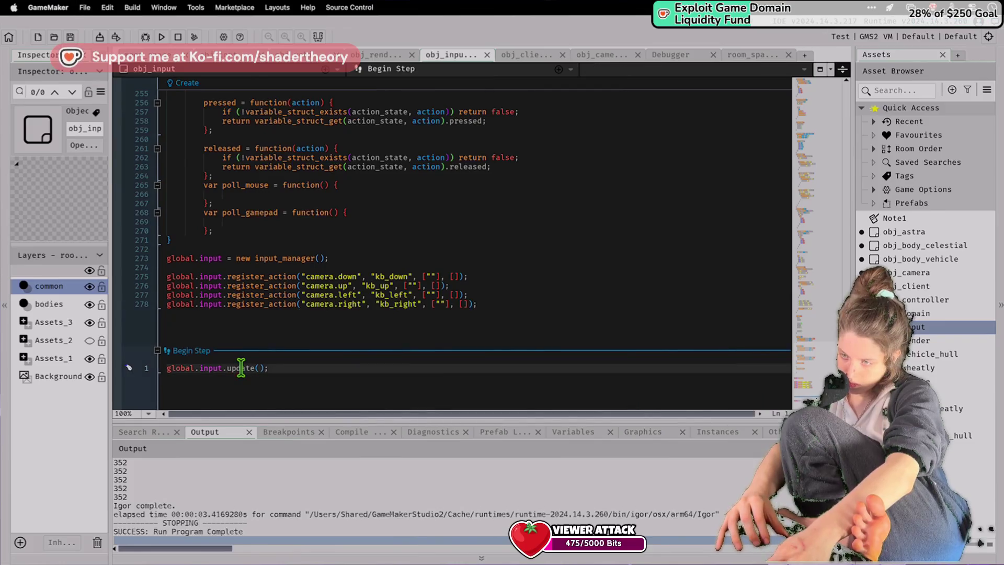
click(162, 38)
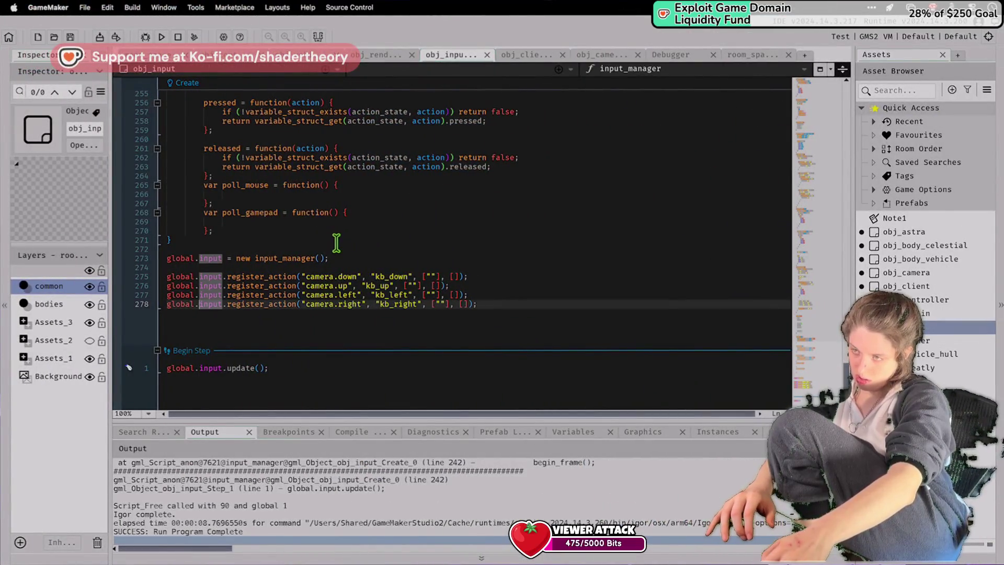
Replace every 'var' in obj_input's Create code with nothing, then rebuild the game.
key(ctrl+f)
text(var)
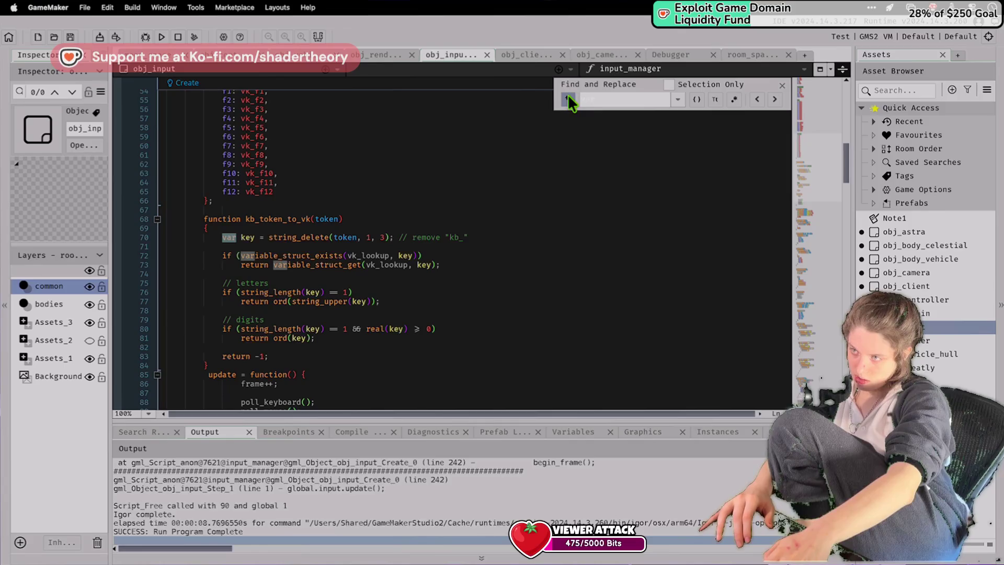
click(569, 99)
click(715, 115)
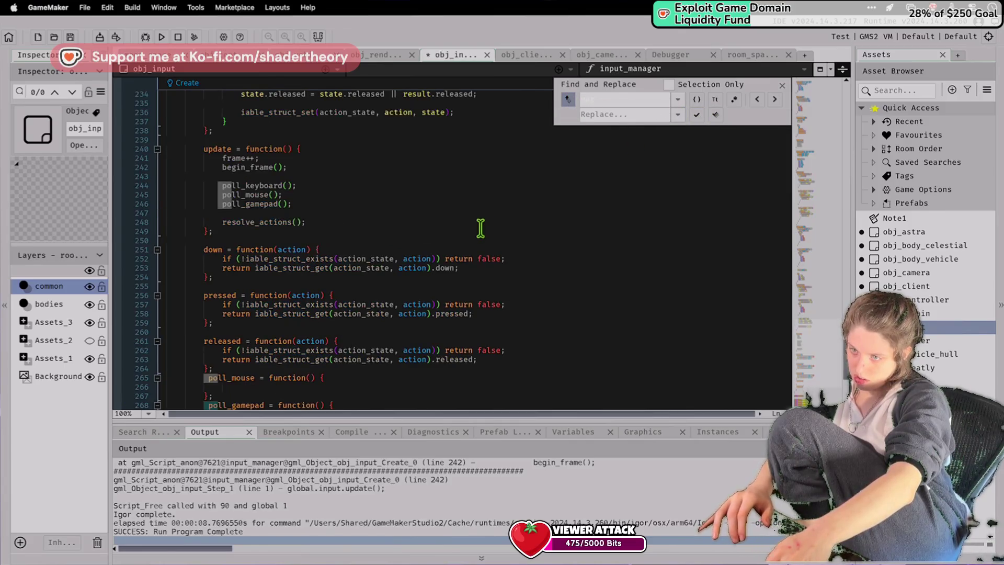
click(161, 37)
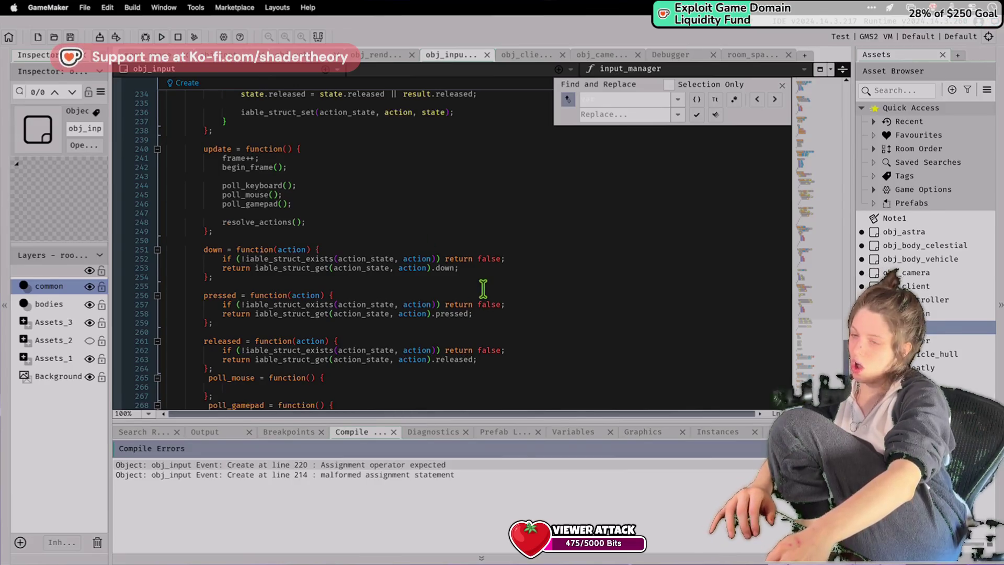
Inspect the line 214 and 220 compile errors, restore the variable_struct names, and rebuild.
click(386, 474)
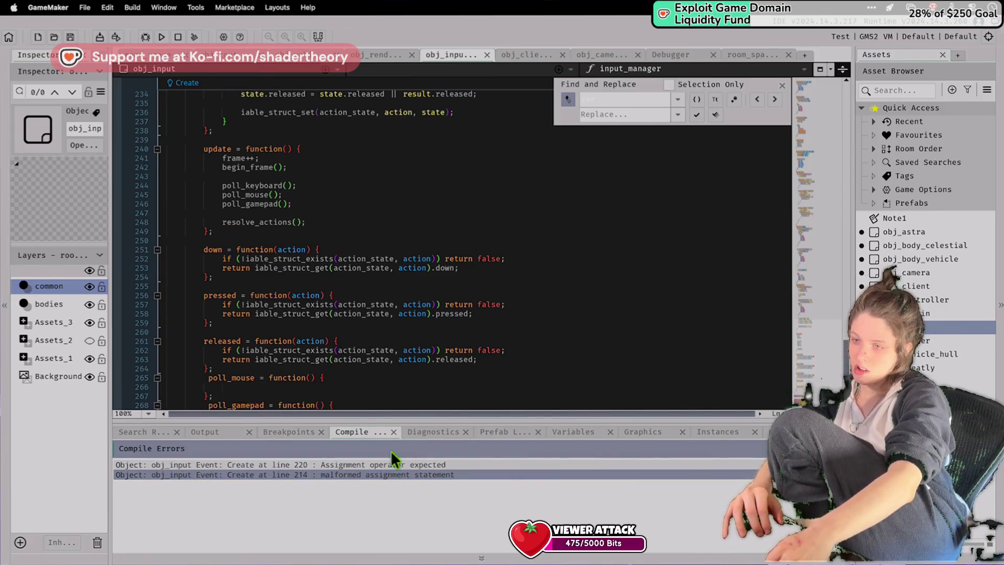
click(345, 466)
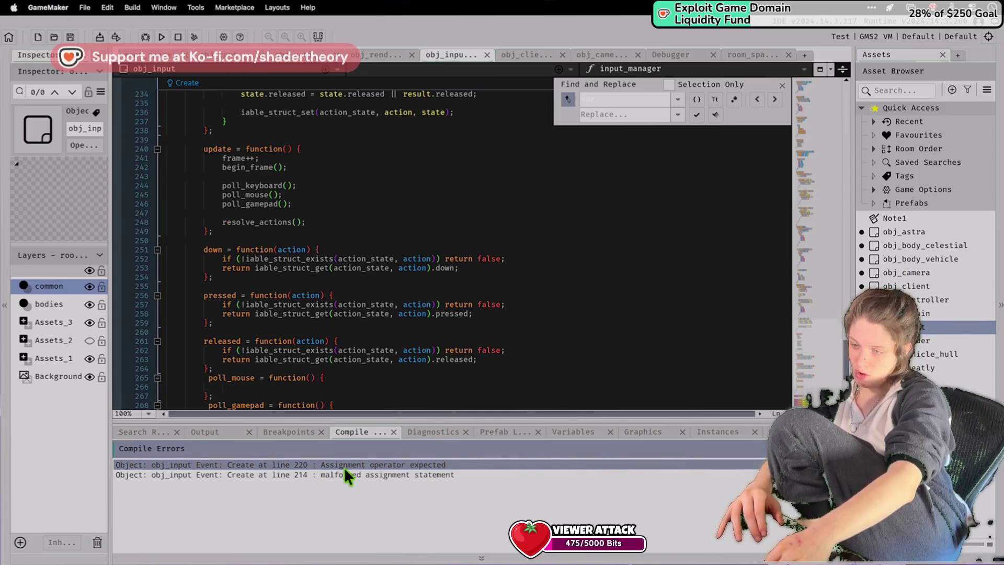
scroll(366, 265, down, 7)
scroll(368, 265, up, 10)
click(368, 266)
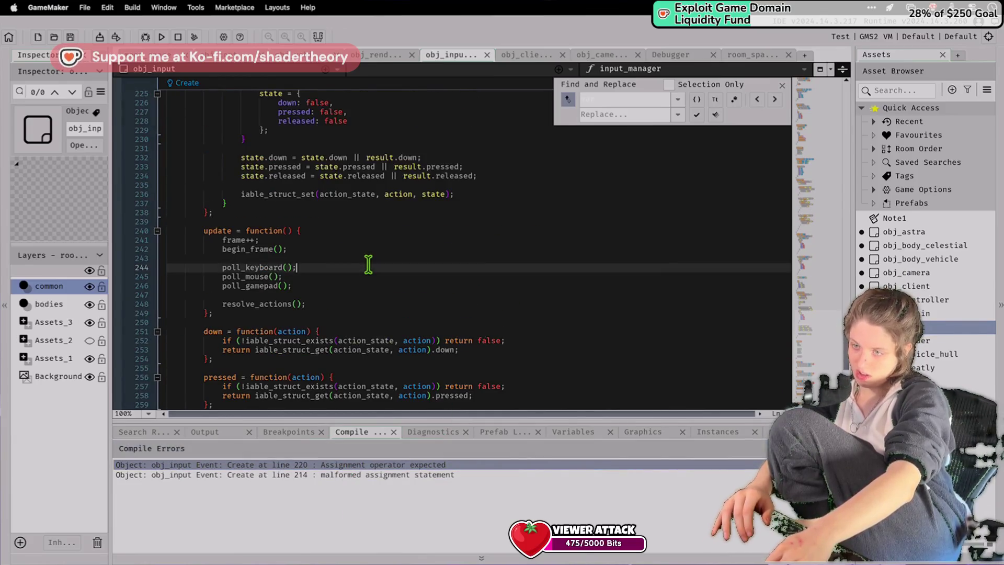
scroll(368, 265, up, 15)
click(368, 249)
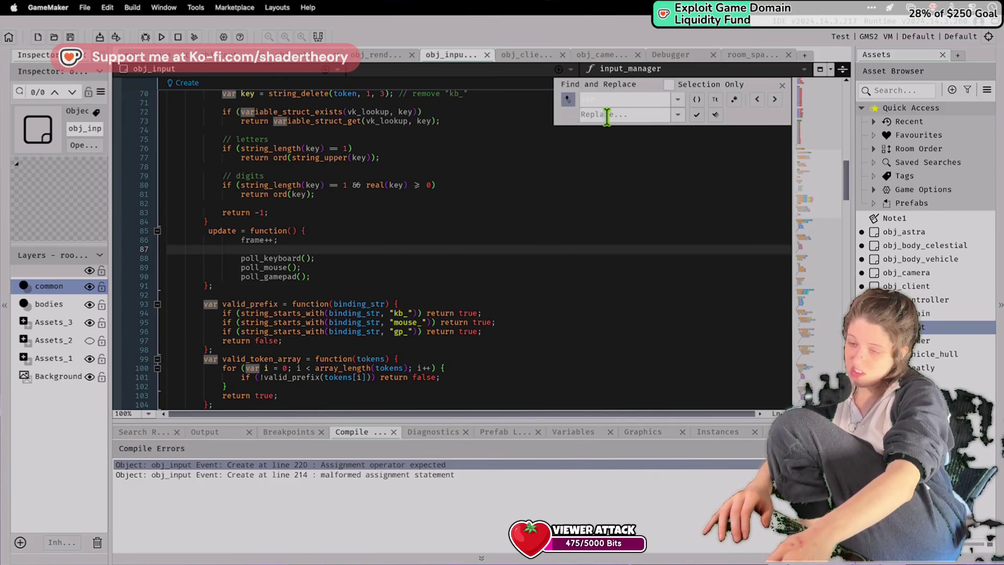
scroll(619, 99, down, 2)
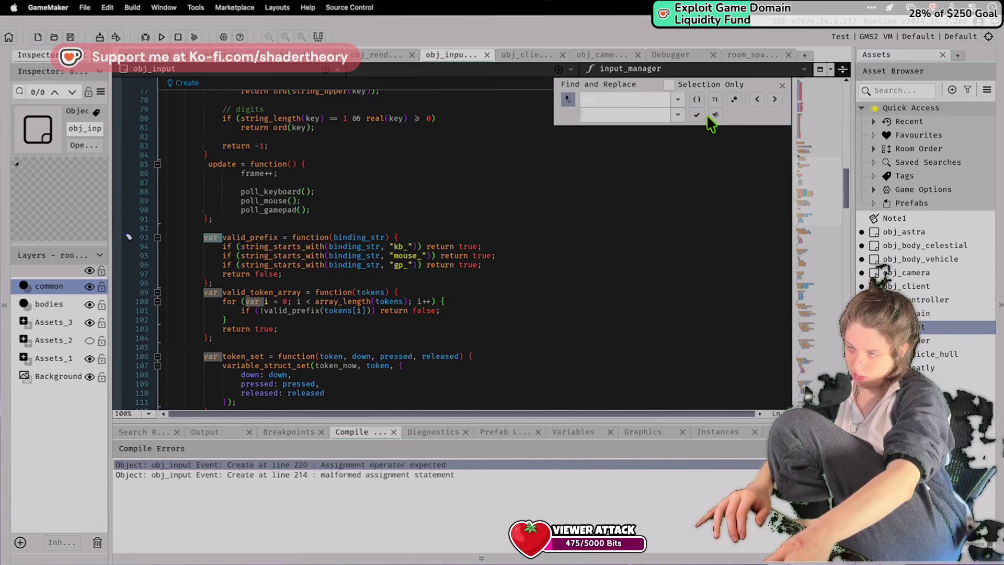
scroll(535, 204, down, 20)
click(519, 213)
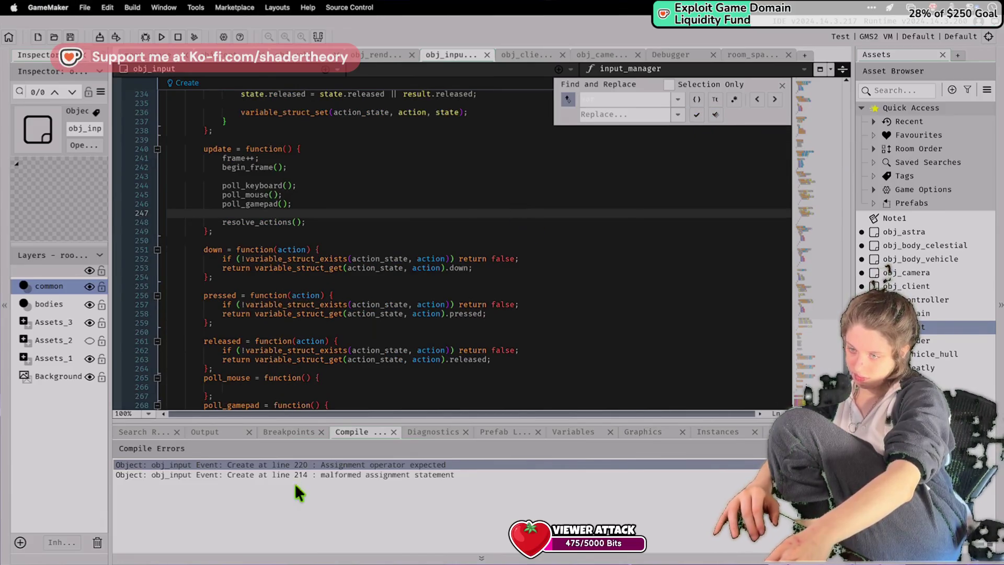
click(162, 37)
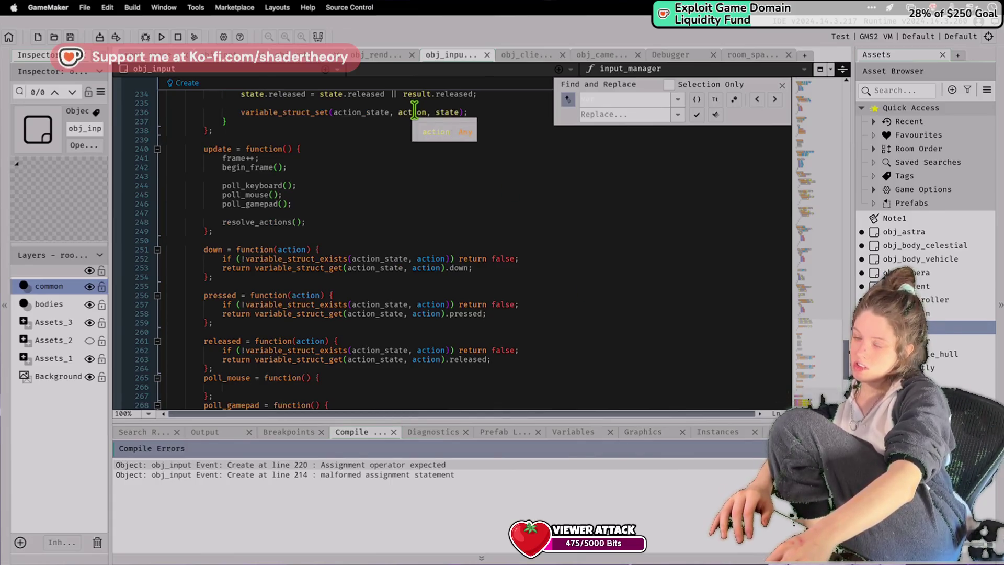
Revisit the line 214 and 220 errors, ending at the bare state; on line 220.
scroll(414, 111, up, 10)
scroll(378, 246, down, 15)
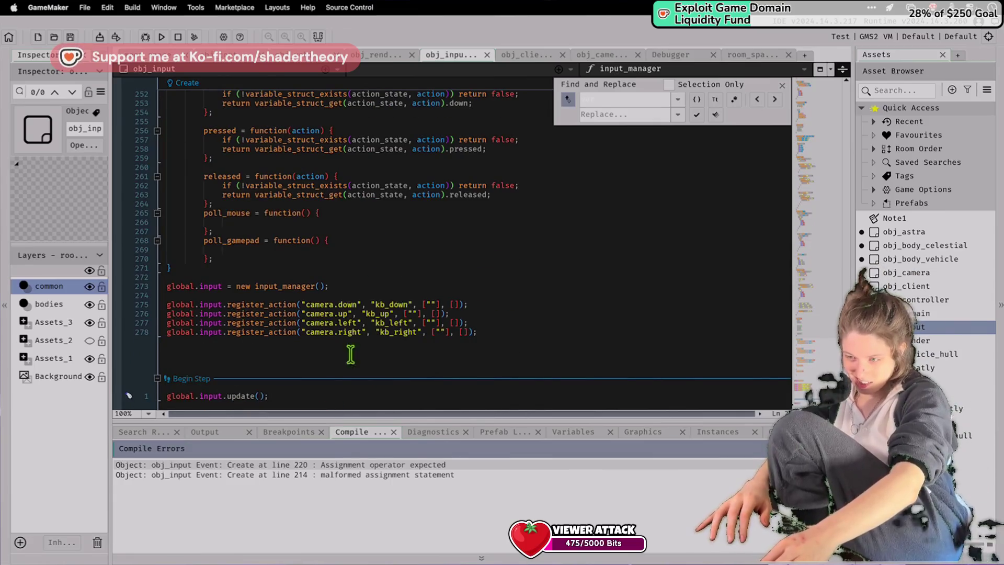
click(318, 473)
scroll(306, 302, up, 4)
scroll(306, 302, up, 14)
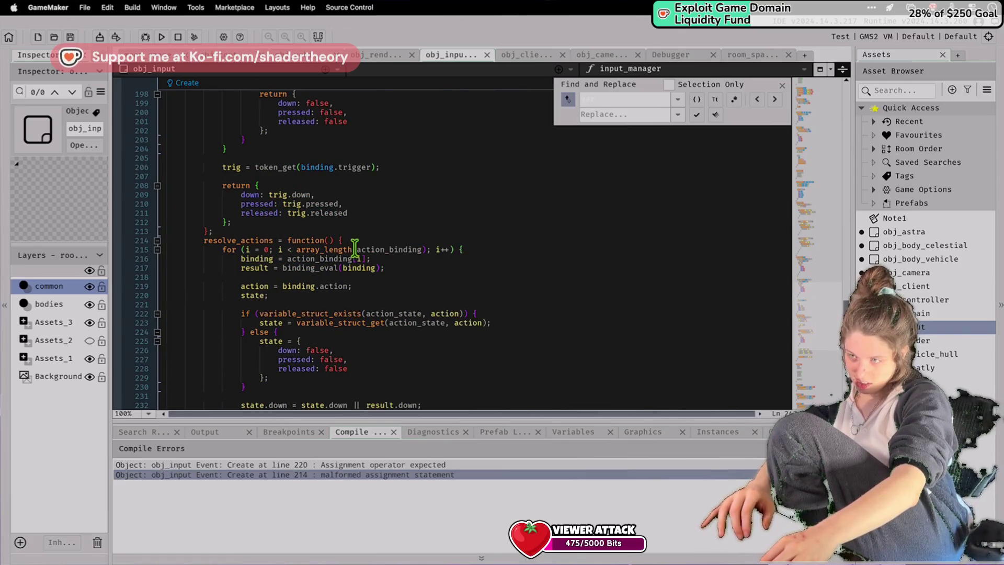
scroll(307, 240, up, 20)
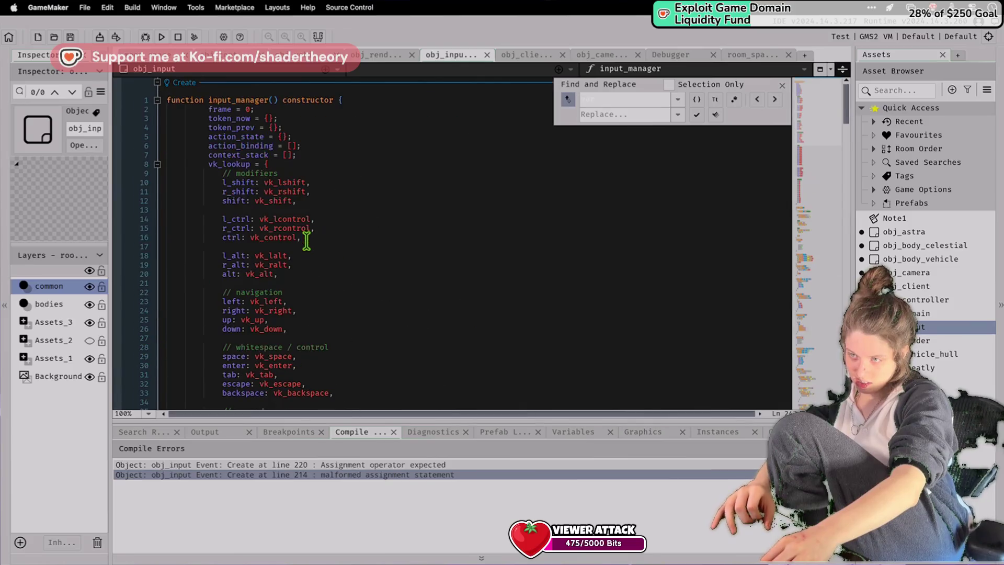
scroll(306, 240, down, 4)
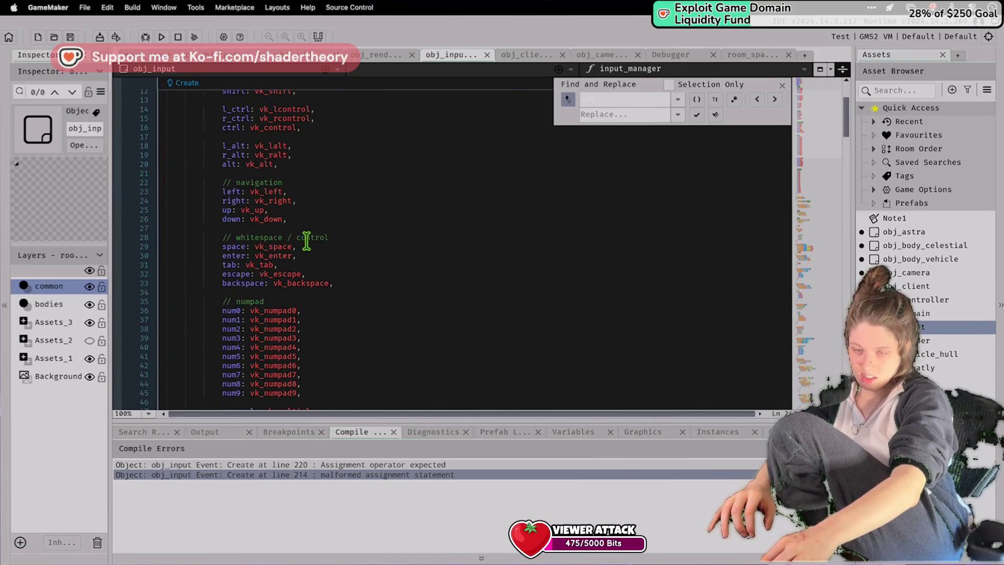
click(335, 464)
scroll(330, 276, down, 20)
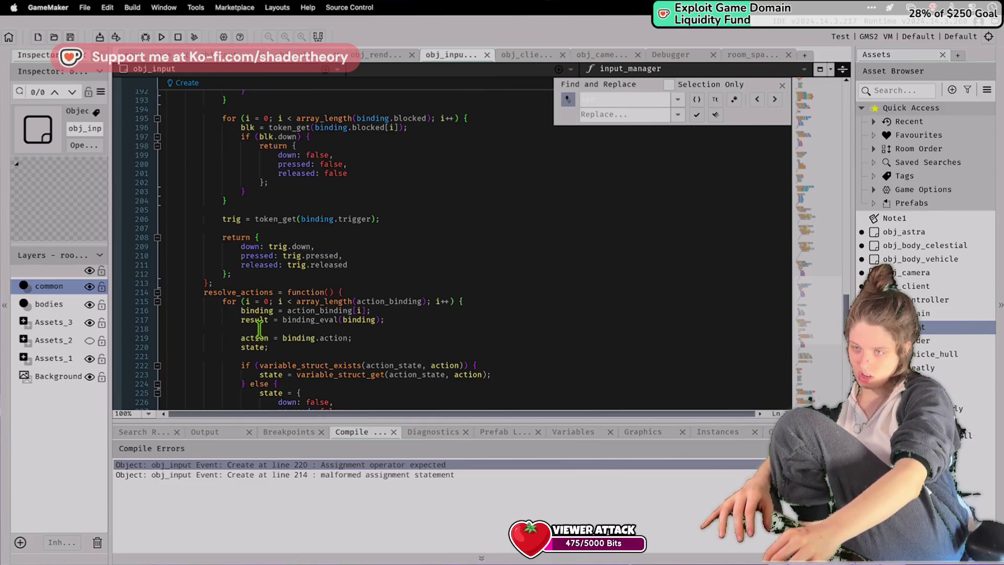
click(267, 348)
Remove the incomplete state line, adjust the binding_eval line, and save obj_input's Create code.
text(;)
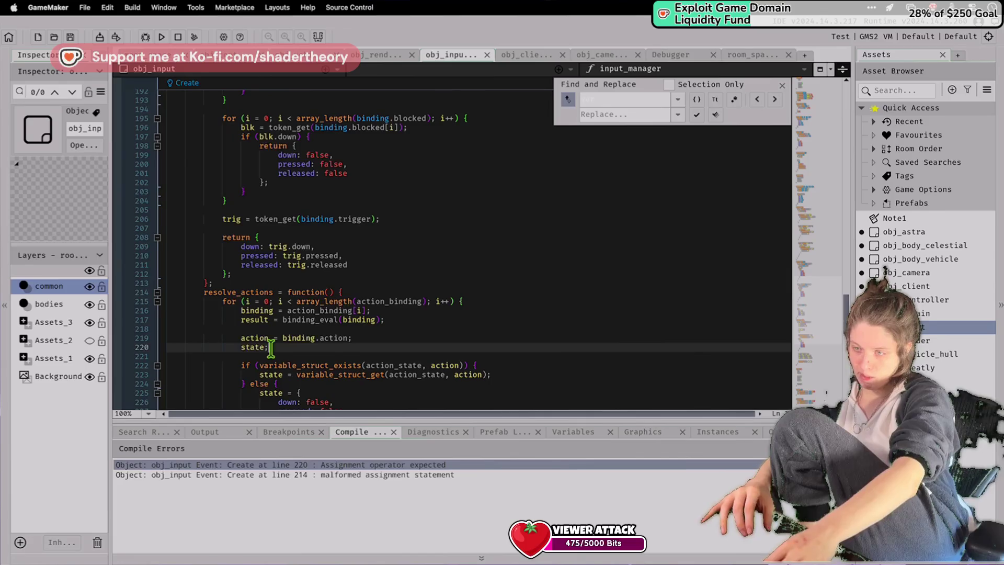
key(BackSpace)
key(BackSpace)
key(BackSpace)
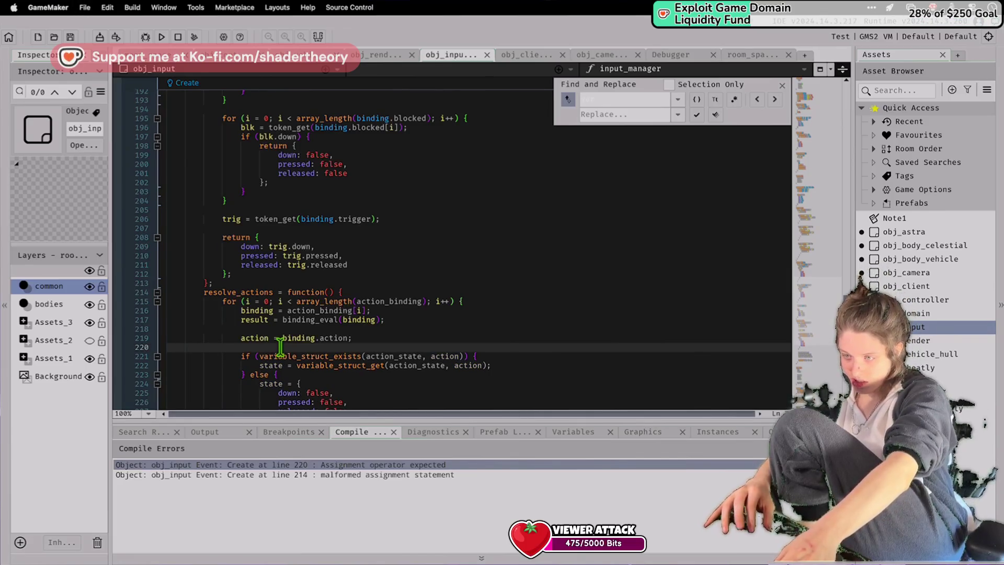
scroll(241, 301, up, 20)
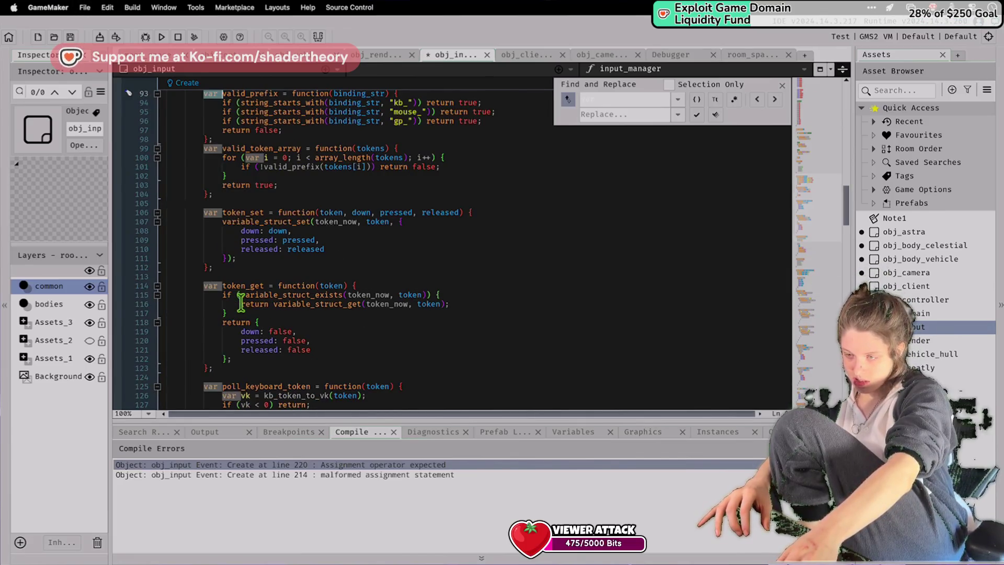
key(shift+Page_Down)
key(shift+Page_Down)
key(shift+Page_Down)
key(ctrl+z)
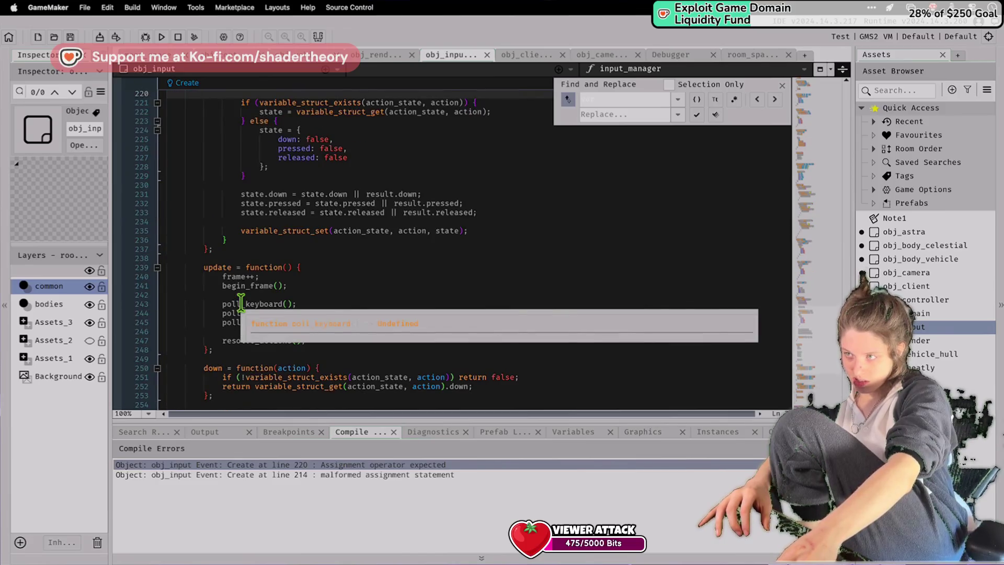
scroll(241, 301, up, 15)
scroll(241, 302, up, 6)
double_click(241, 304)
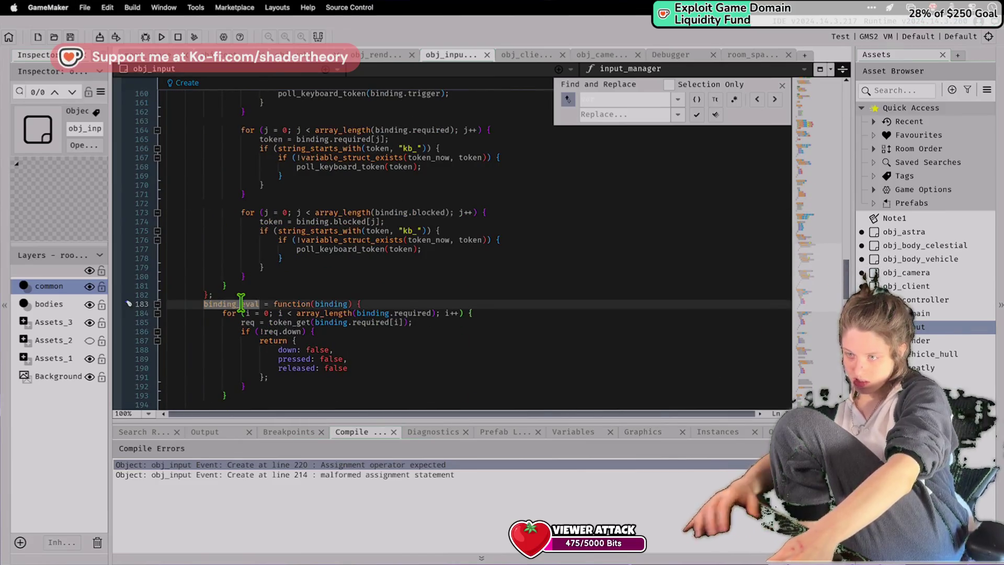
key(ctrl+space)
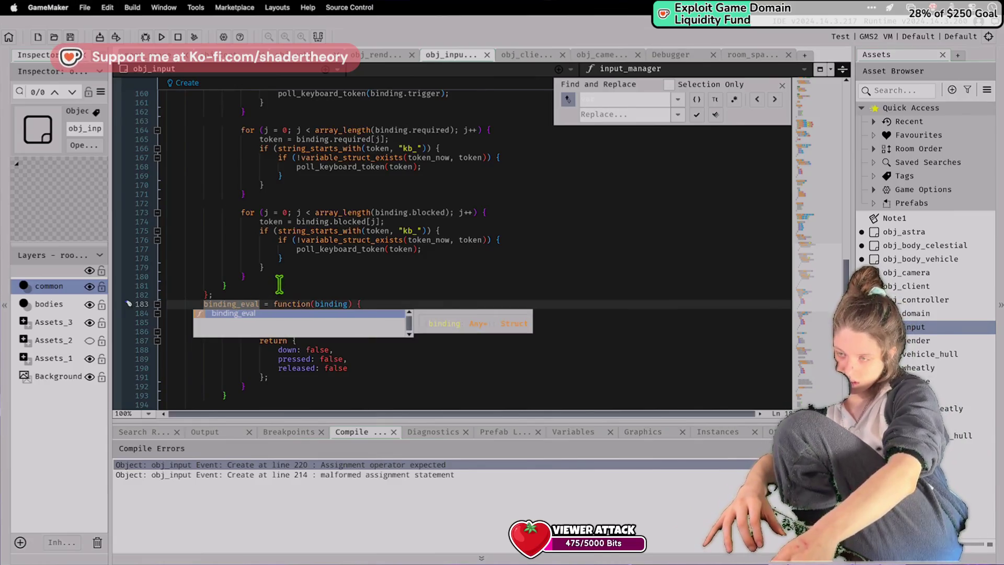
key(Left)
text(var)
scroll(279, 284, up, 20)
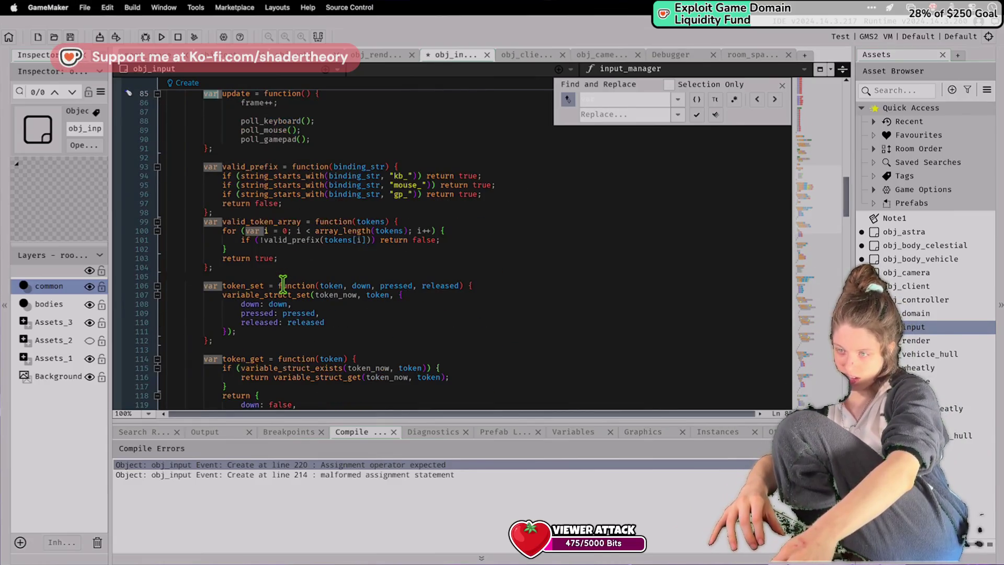
key(super+s)
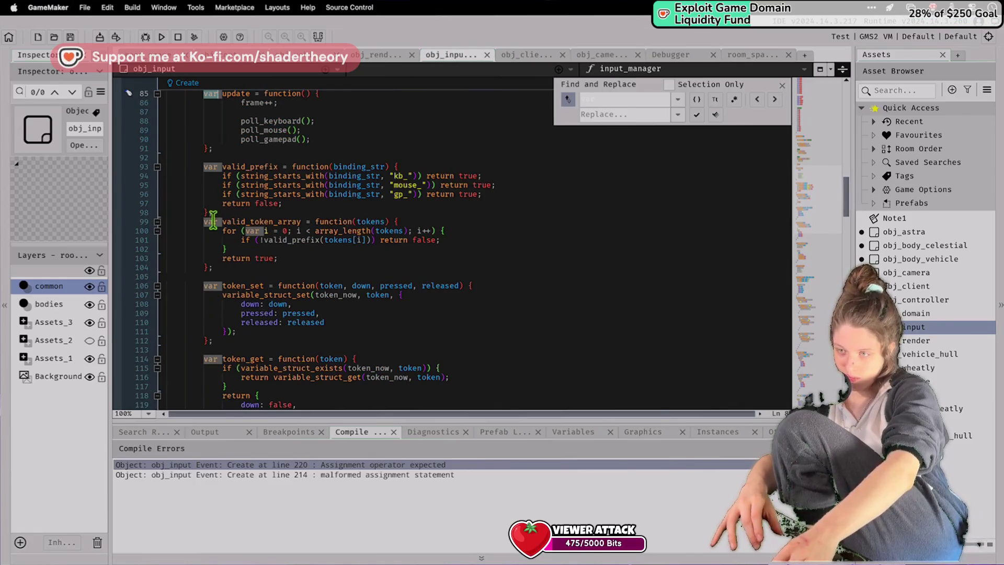
Drop 'var' from poll_gamepad, poll_mouse, resolve_actions, binding_eval, poll_keyboard and begin_frame definitions.
scroll(279, 407, down, 20)
scroll(280, 404, up, 2)
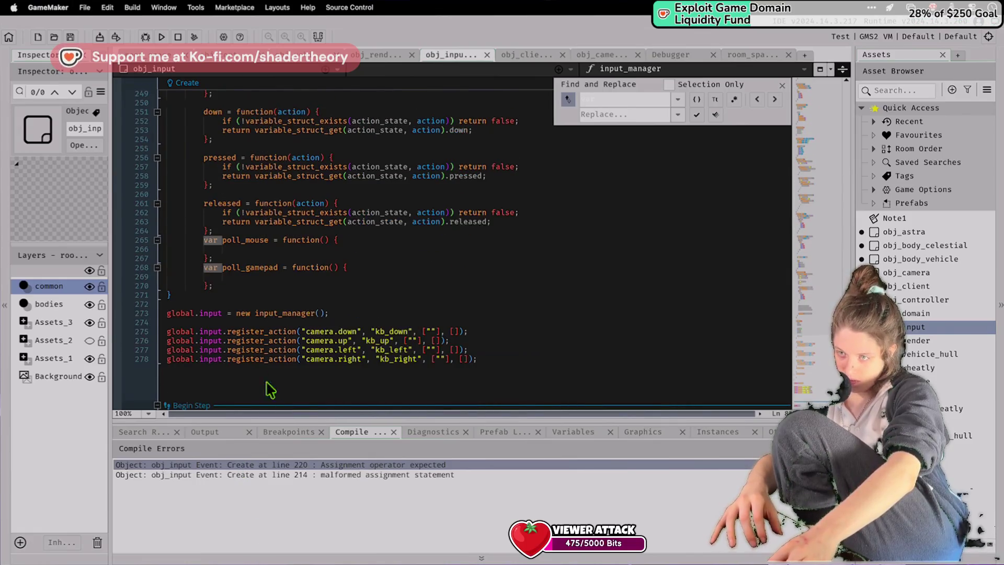
double_click(208, 267)
key(BackSpace)
double_click(212, 240)
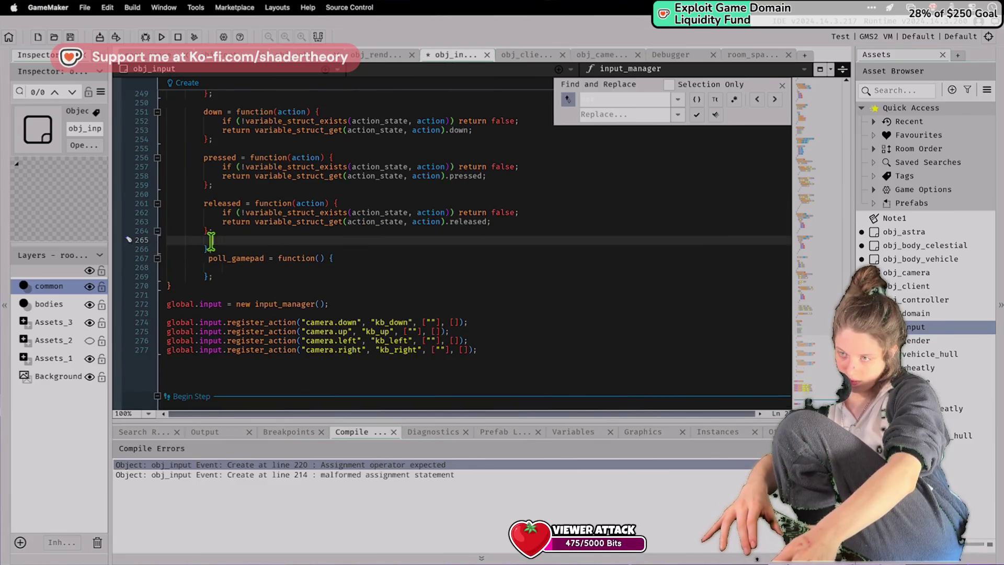
key(BackSpace)
scroll(215, 248, up, 14)
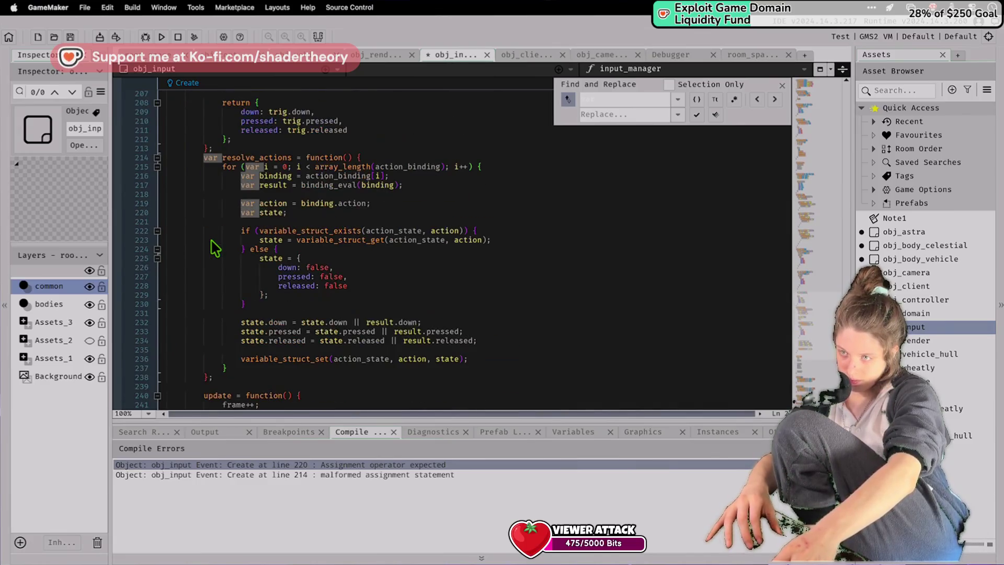
double_click(209, 157)
key(BackSpace)
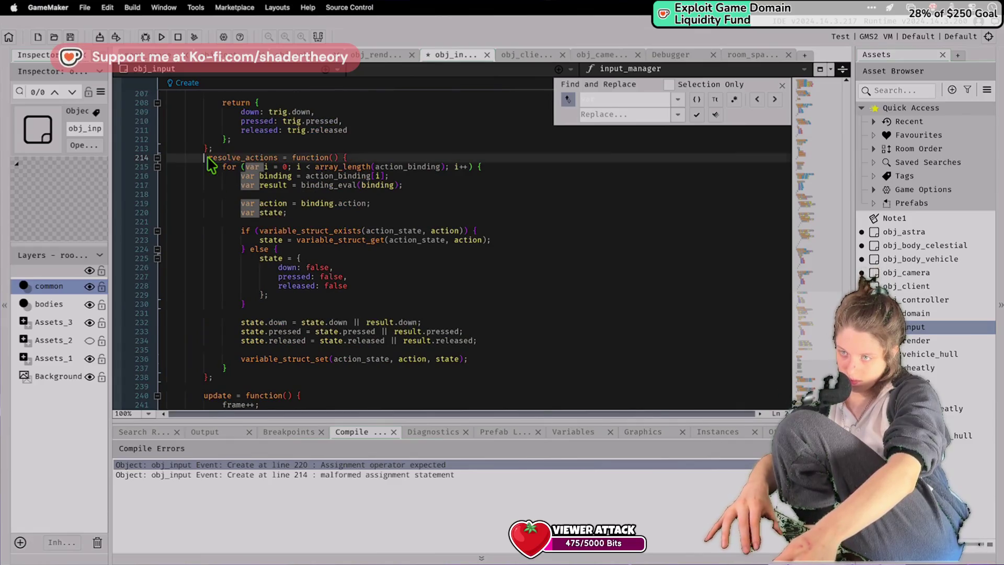
scroll(209, 161, up, 8)
scroll(211, 164, up, 2)
double_click(209, 147)
key(BackSpace)
scroll(209, 316, up, 16)
double_click(210, 316)
key(BackSpace)
double_click(209, 167)
key(BackSpace)
scroll(207, 178, up, 10)
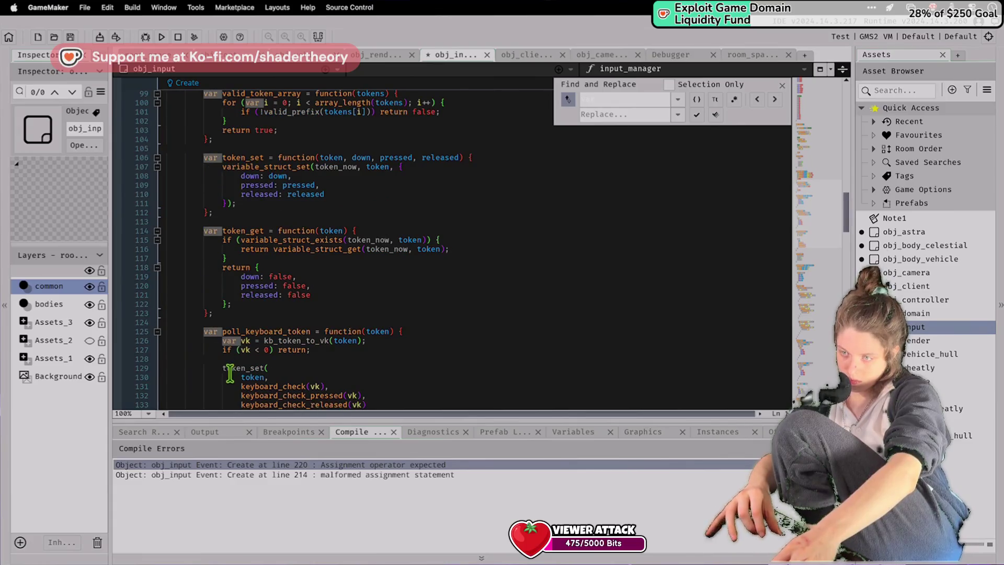
Drop 'var' from poll_keyboard_token, token_get, token_set, valid_token_array, valid_prefix and update definitions.
double_click(212, 331)
key(BackSpace)
double_click(210, 231)
key(BackSpace)
double_click(210, 157)
key(BackSpace)
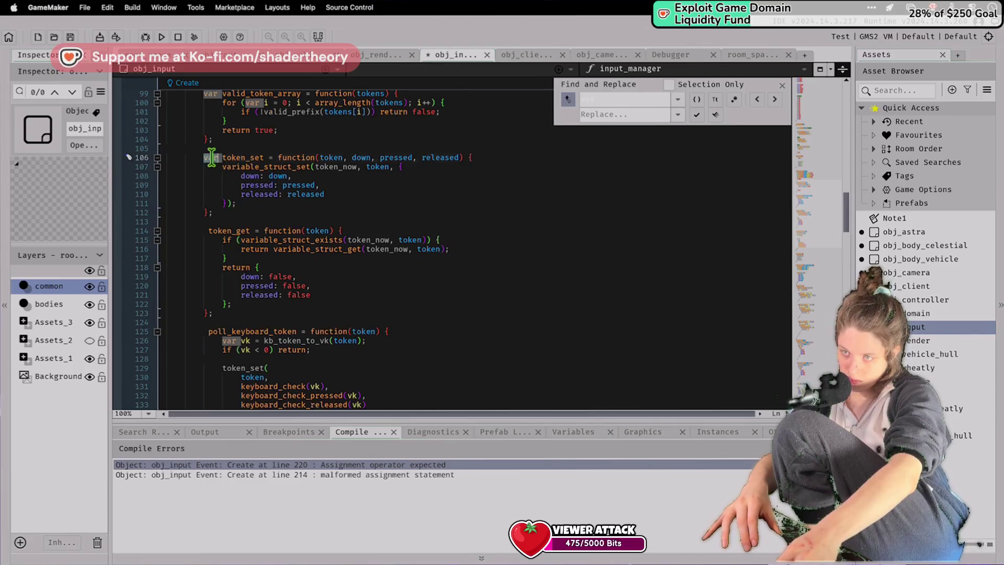
double_click(211, 93)
key(BackSpace)
scroll(219, 136, up, 6)
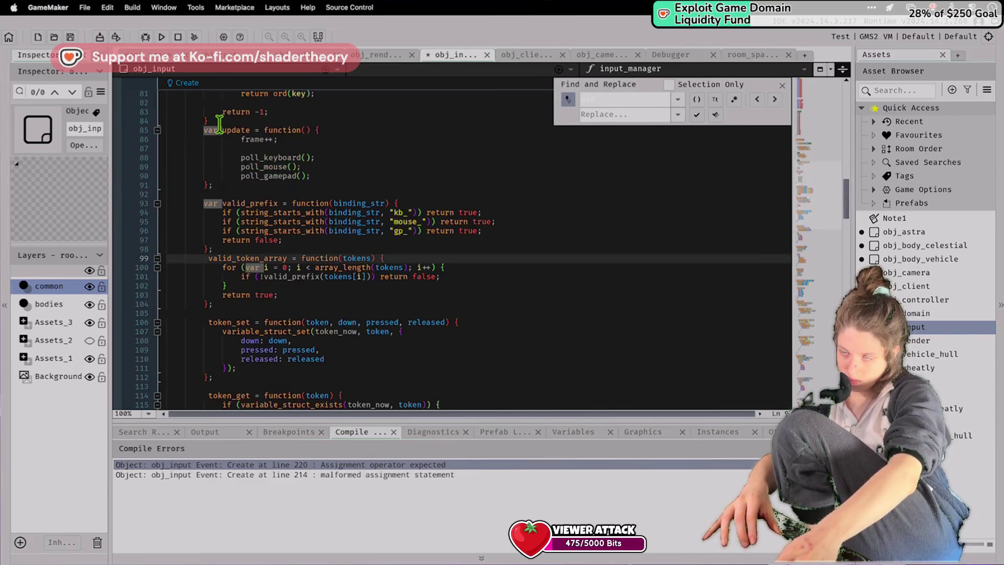
double_click(210, 204)
key(BackSpace)
click(207, 137)
double_click(210, 130)
key(BackSpace)
scroll(210, 137, up, 10)
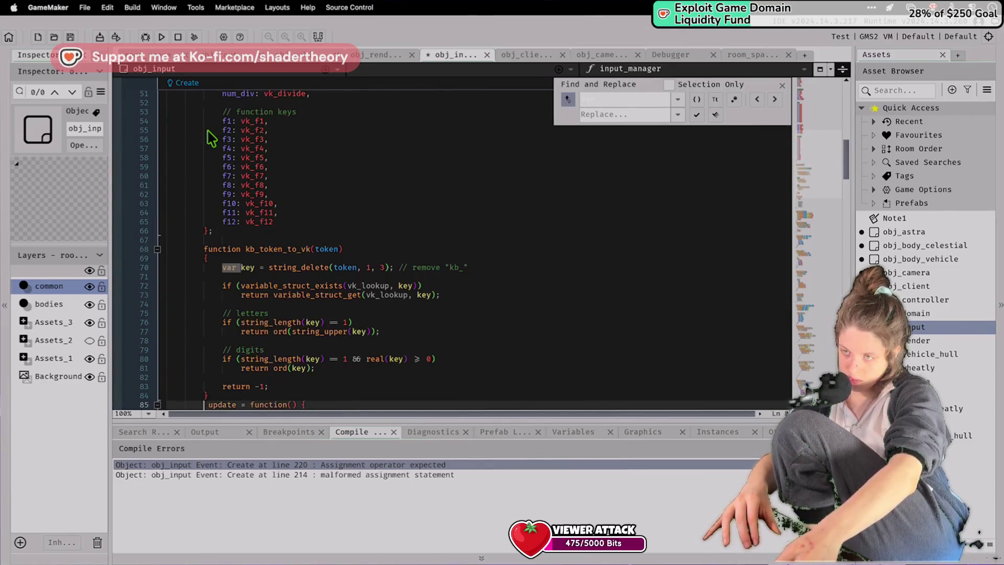
scroll(238, 267, up, 15)
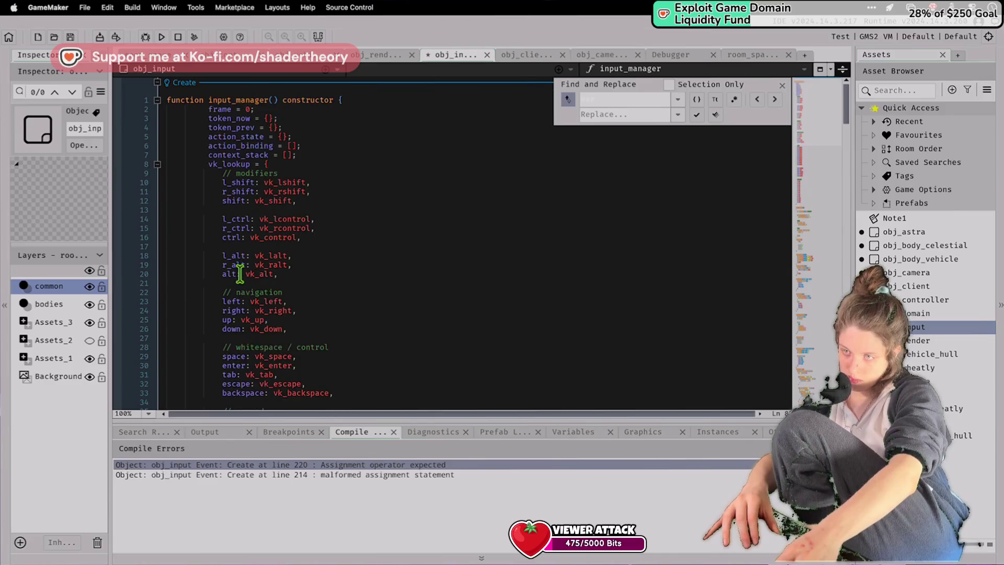
Add show_debug_message("boom") after the Begin Step update call, save, and rerun the game.
click(159, 33)
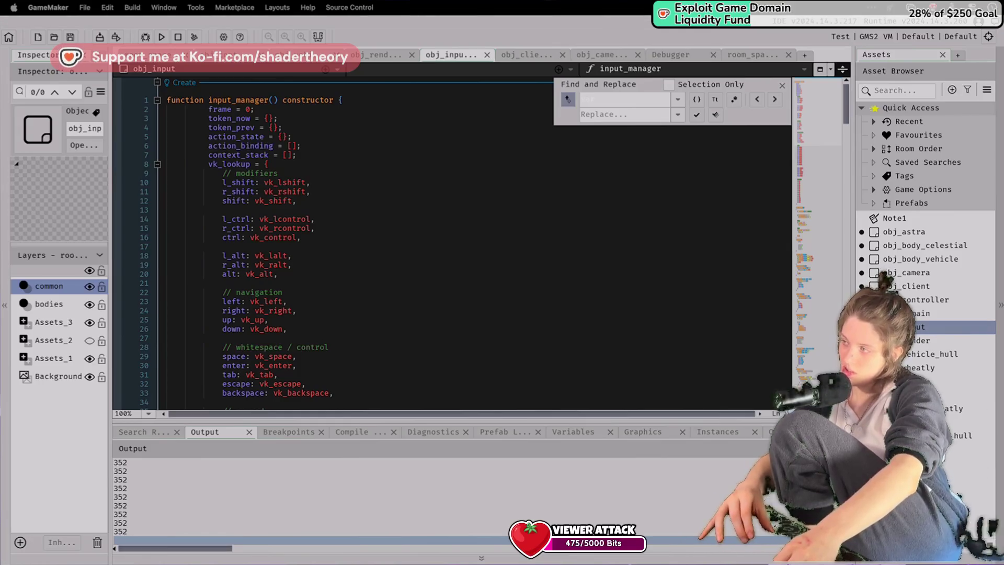
scroll(504, 302, down, 20)
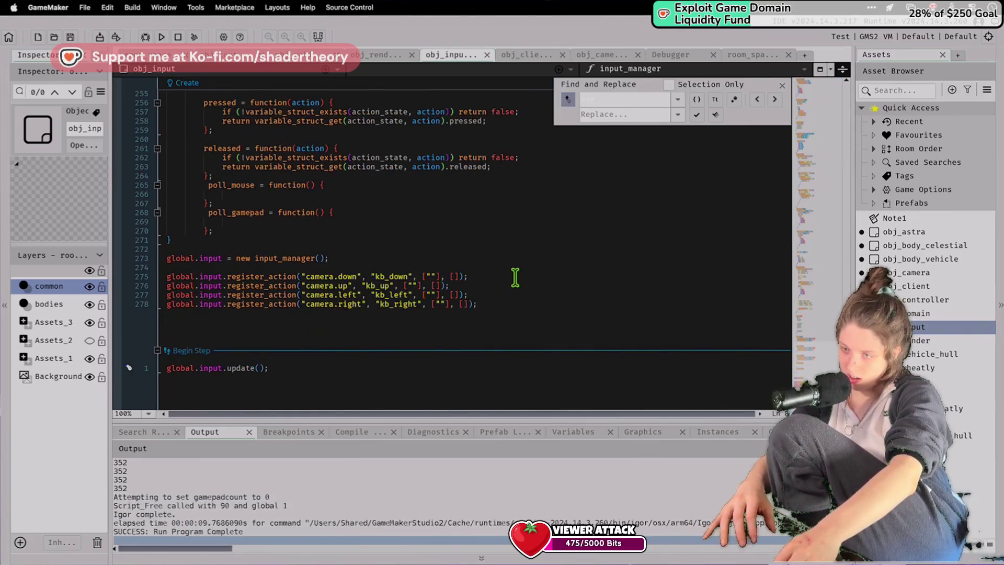
click(474, 367)
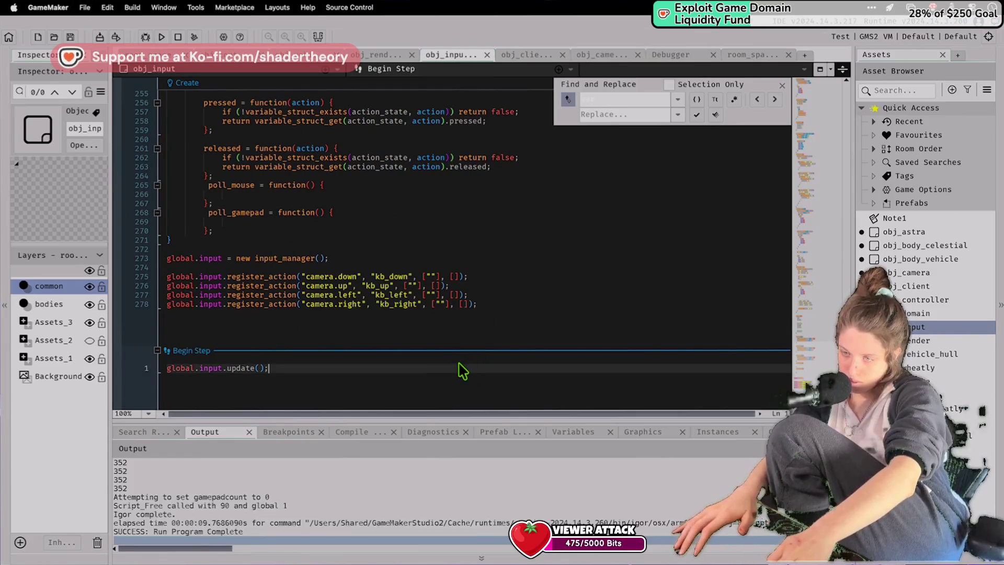
key(Return)
text(show_de)
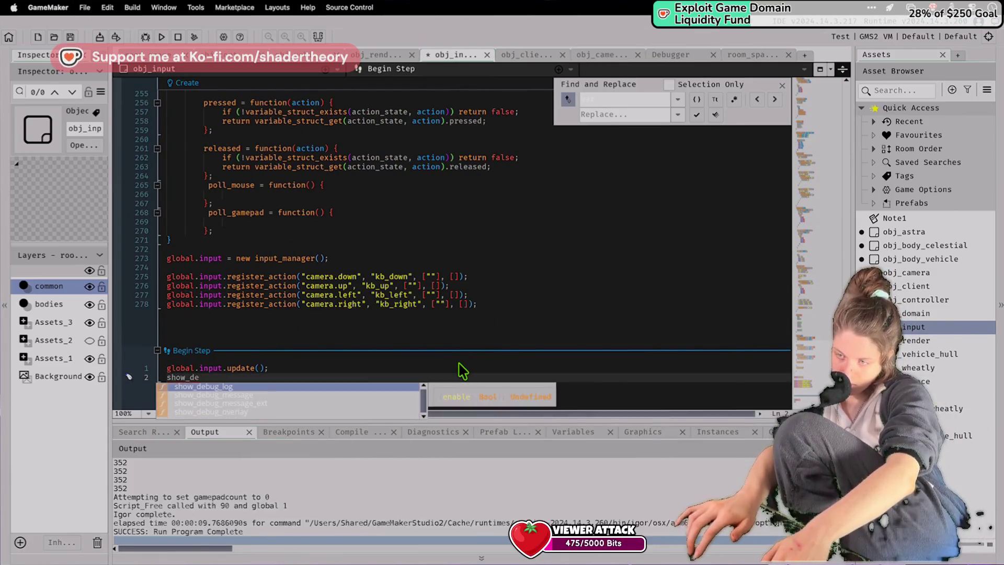
key(Return)
text(("boom"))
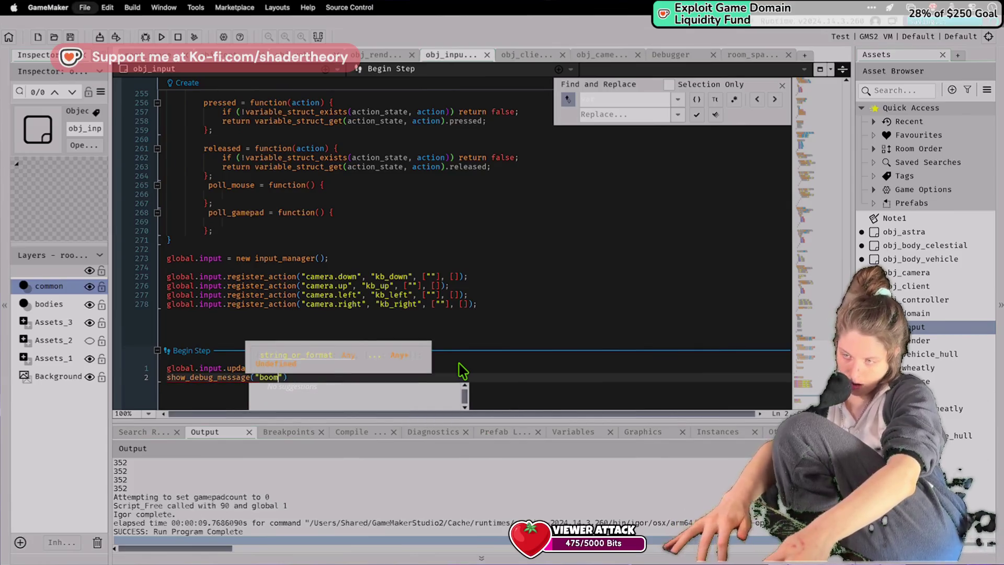
key(ctrl+s)
click(383, 221)
click(162, 36)
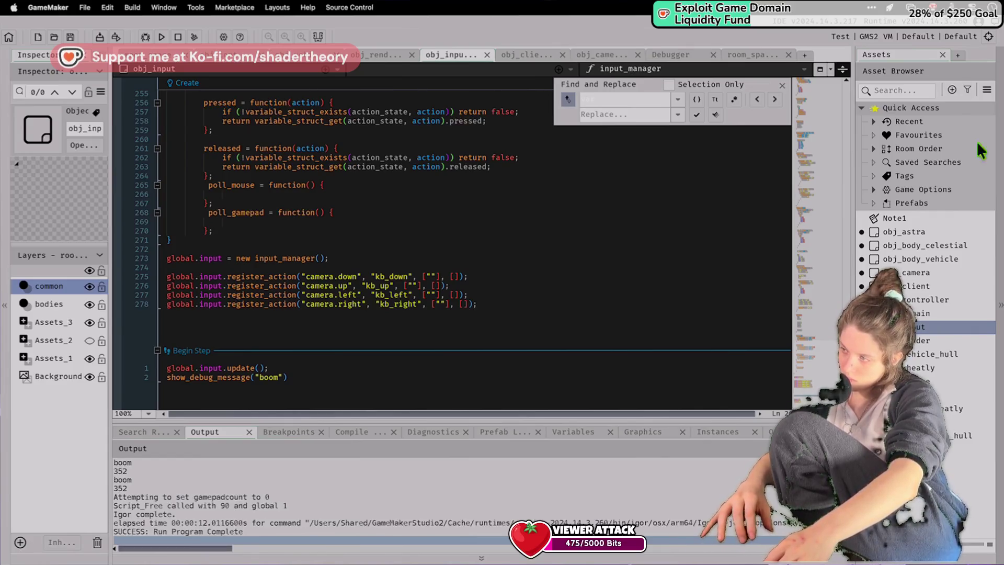
Bring up the context menu for the vehicle_hull object in the asset list.
click(888, 299)
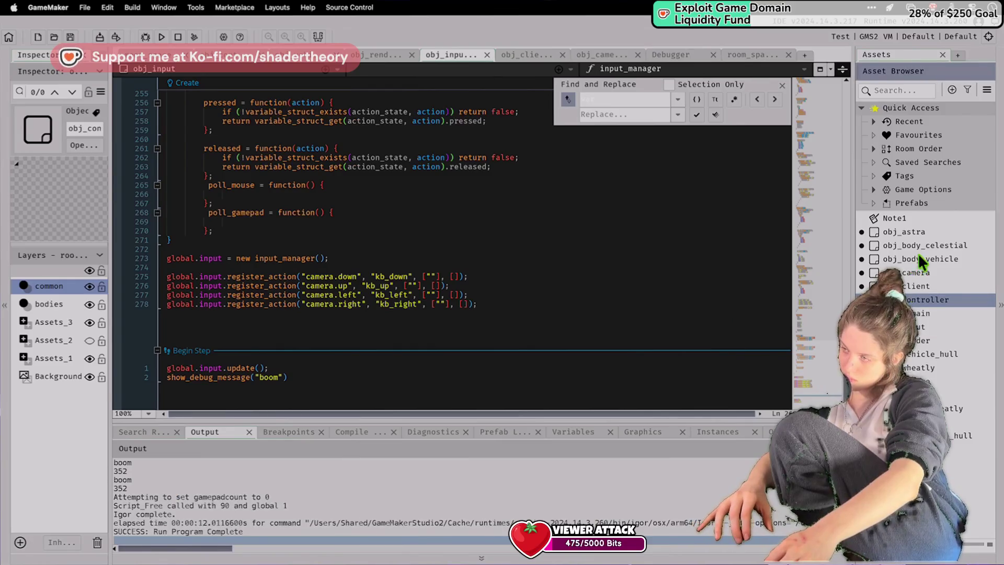
click(913, 354)
right_click(913, 362)
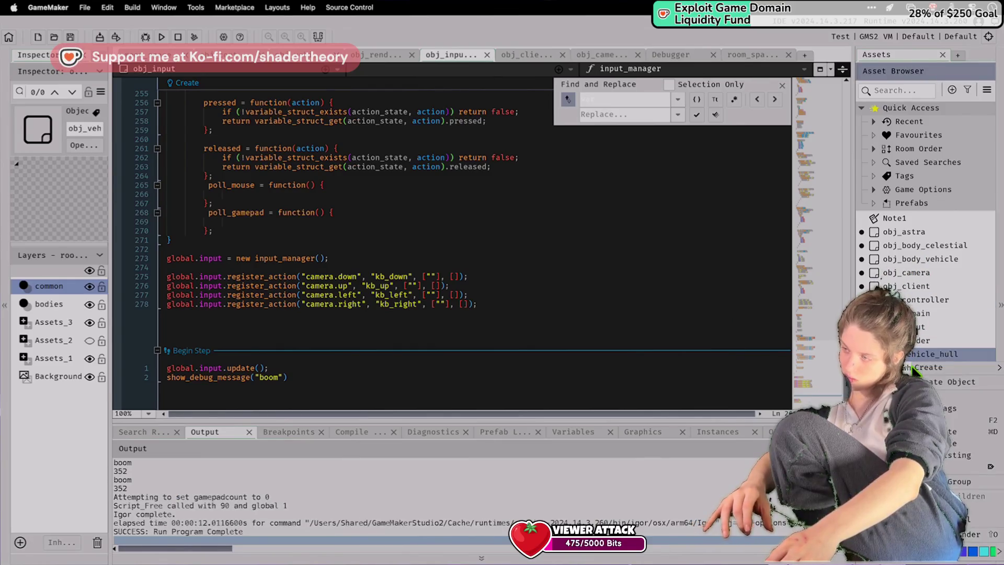
Open obj_wheatly's code and look through its Create, Clean Up and Draw events.
double_click(915, 368)
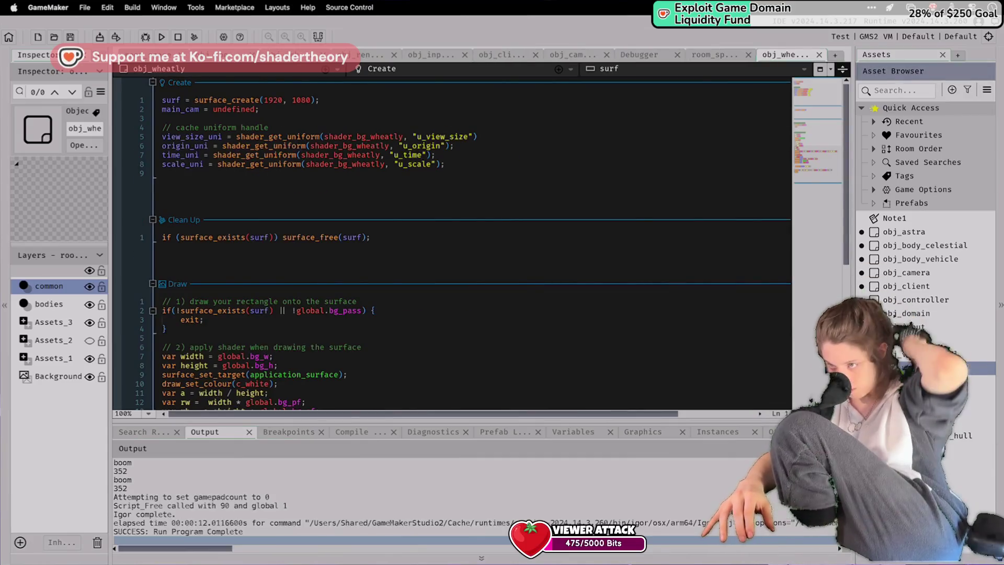
scroll(733, 305, down, 5)
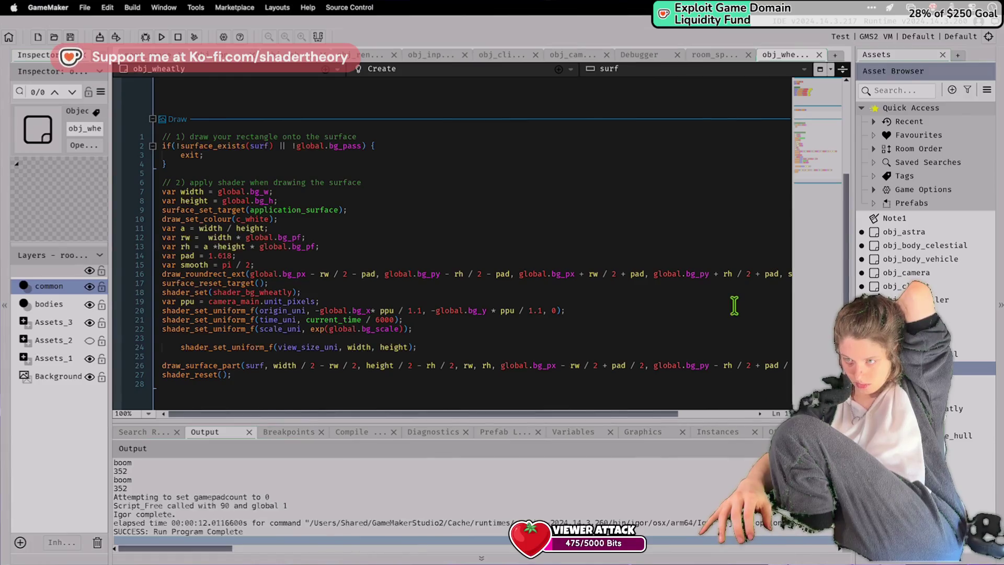
scroll(734, 305, up, 5)
scroll(733, 305, down, 3)
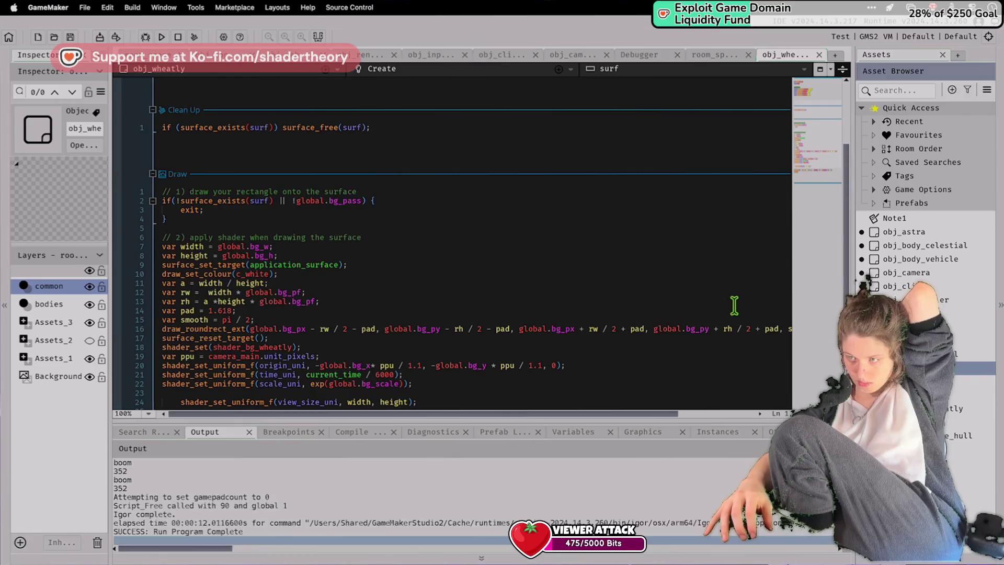
scroll(734, 305, down, 5)
scroll(738, 312, up, 10)
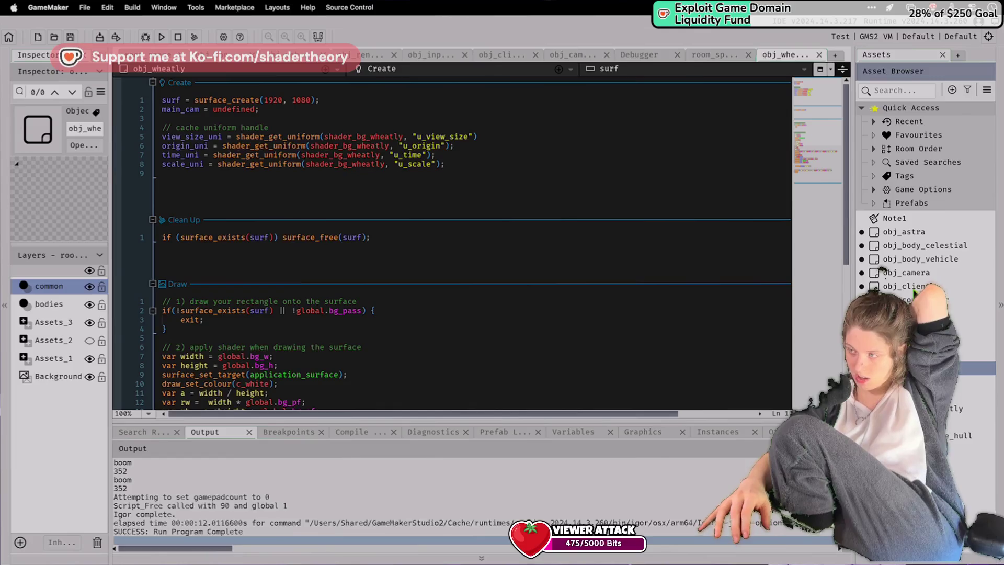
Open obj_camera's event code to view its Step and Mouse Wheel events.
double_click(911, 272)
scroll(713, 329, down, 2)
scroll(717, 328, up, 2)
double_click(936, 286)
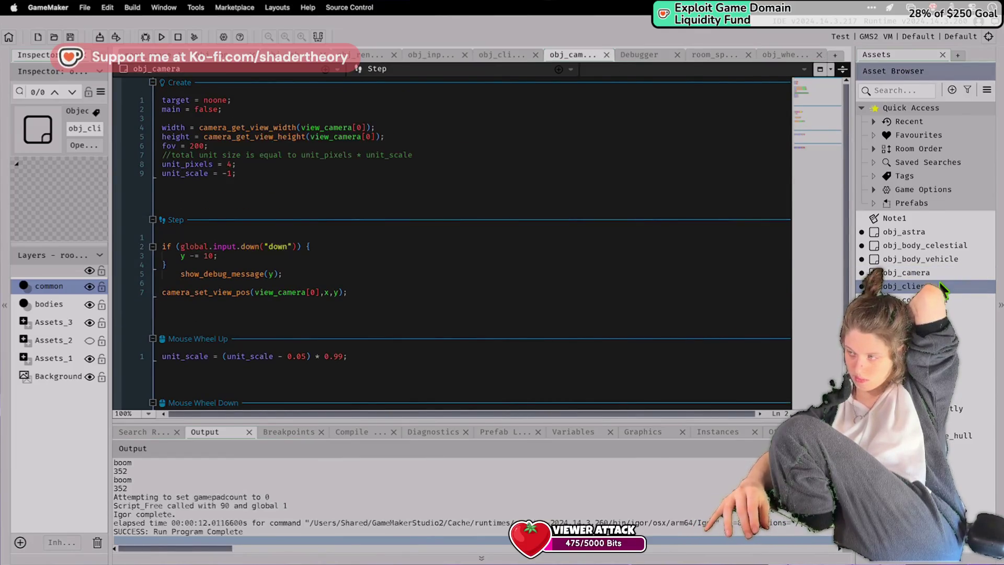
In obj_camera's Step event, add 'global.bg_x = x;' after line 7.
double_click(935, 266)
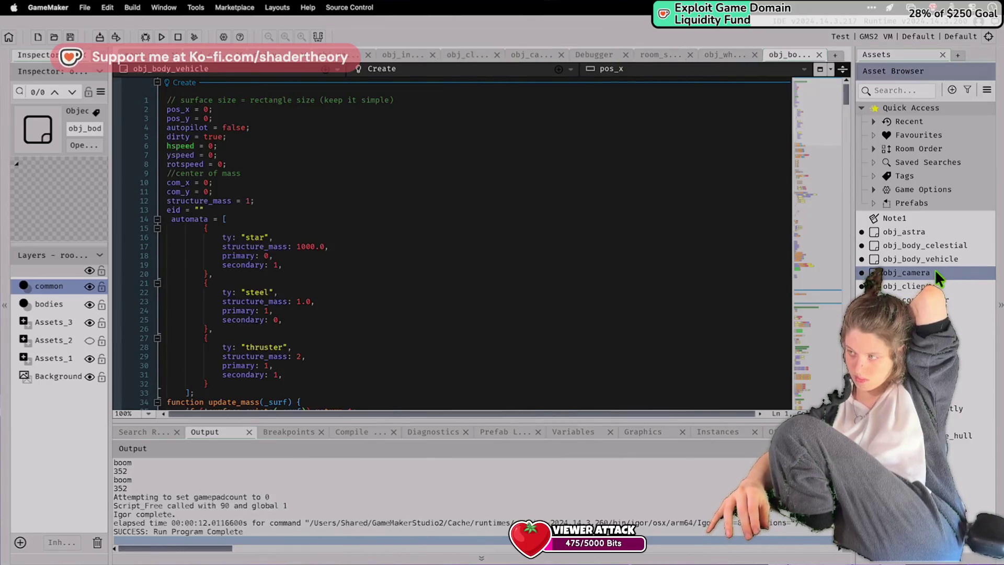
double_click(951, 273)
scroll(332, 329, down, 3)
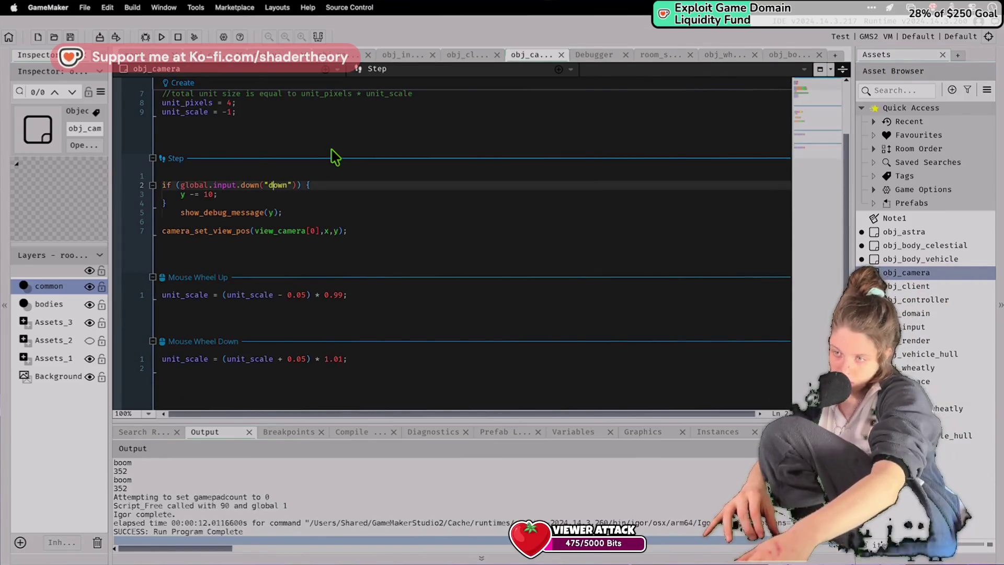
click(300, 203)
click(302, 194)
click(320, 214)
click(361, 230)
key(Return)
text(global.)
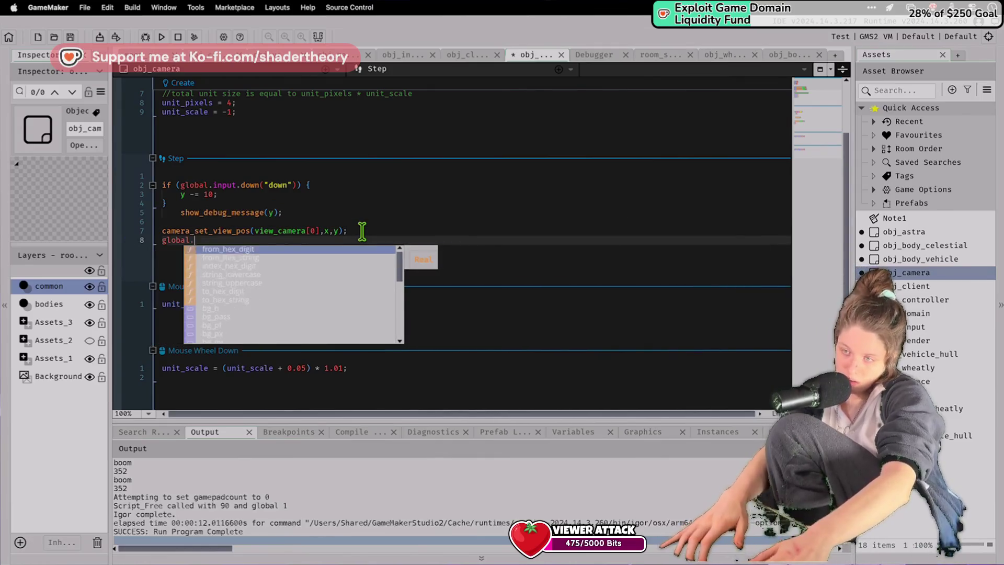
text(bg_x = x;)
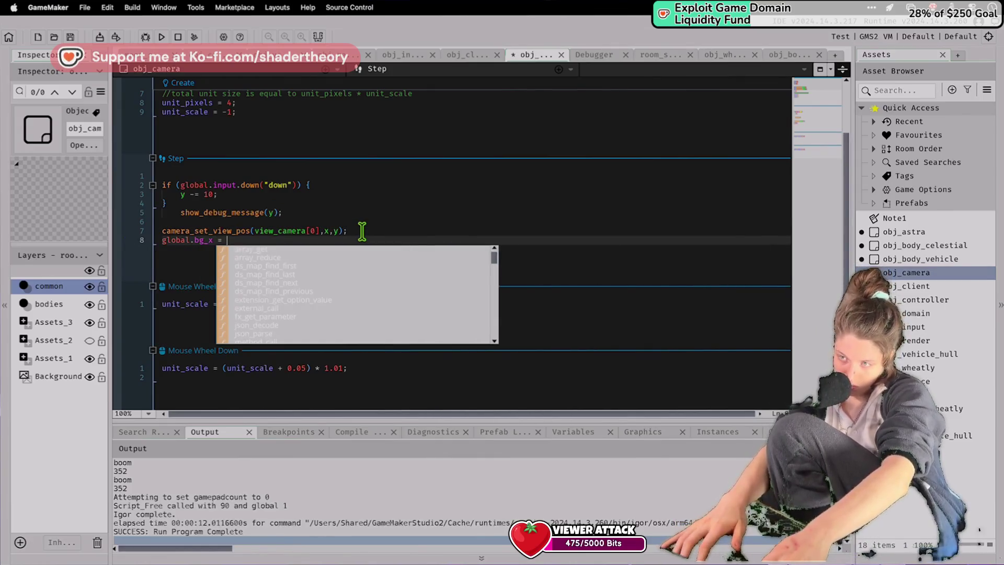
key(Return)
Turn the duplicated assignment into 'global.bg_y = y;' on the next line.
key(Up)
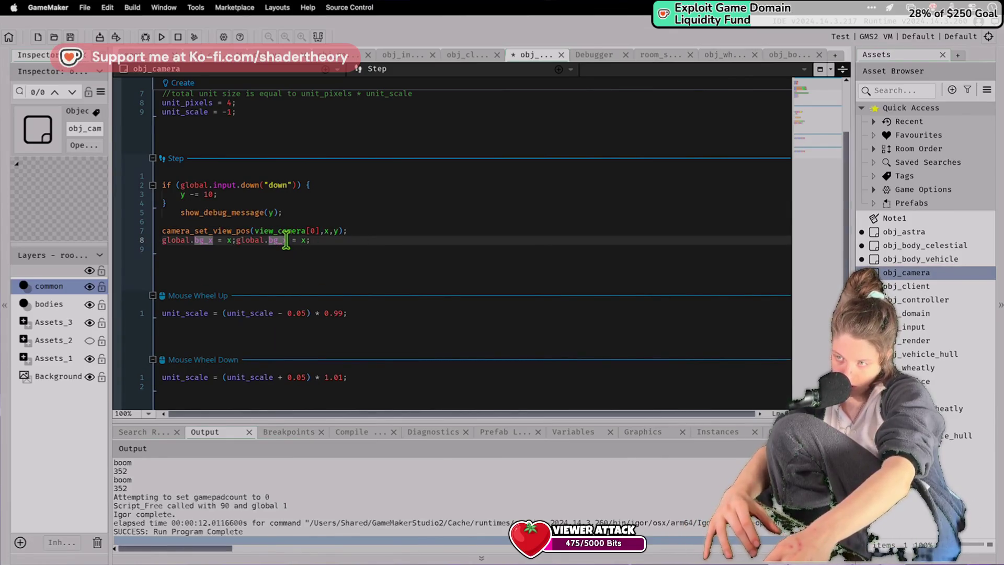
click(288, 240)
key(BackSpace)
text(y)
double_click(302, 240)
text(y)
Change the "down" input check to "a" and test-run the game.
click(336, 185)
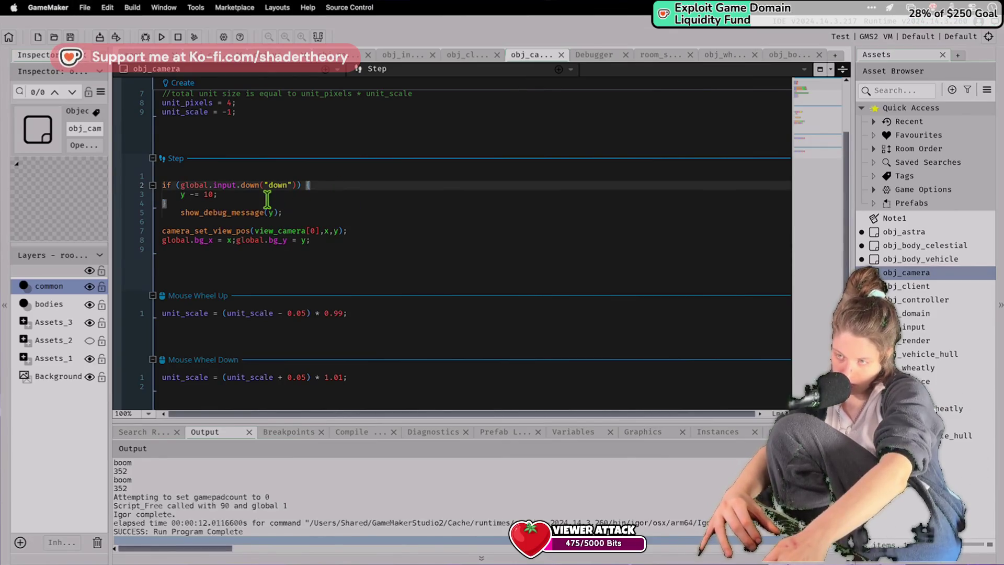
double_click(277, 185)
text(a)
click(158, 36)
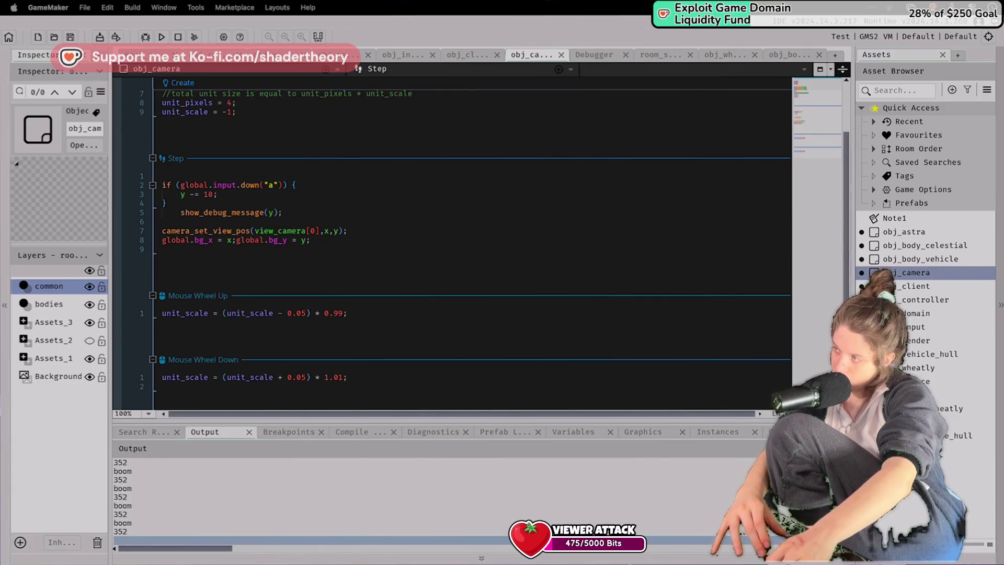
click(511, 313)
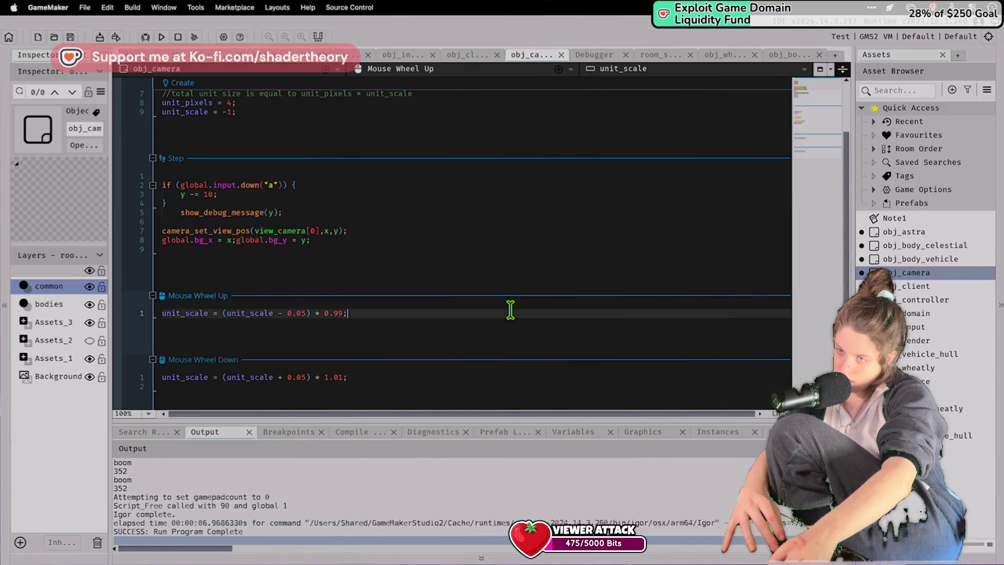
Undo the input check back to "down", keeping the global.bg_x and bg_y lines.
click(491, 186)
key(ctrl+z)
click(366, 256)
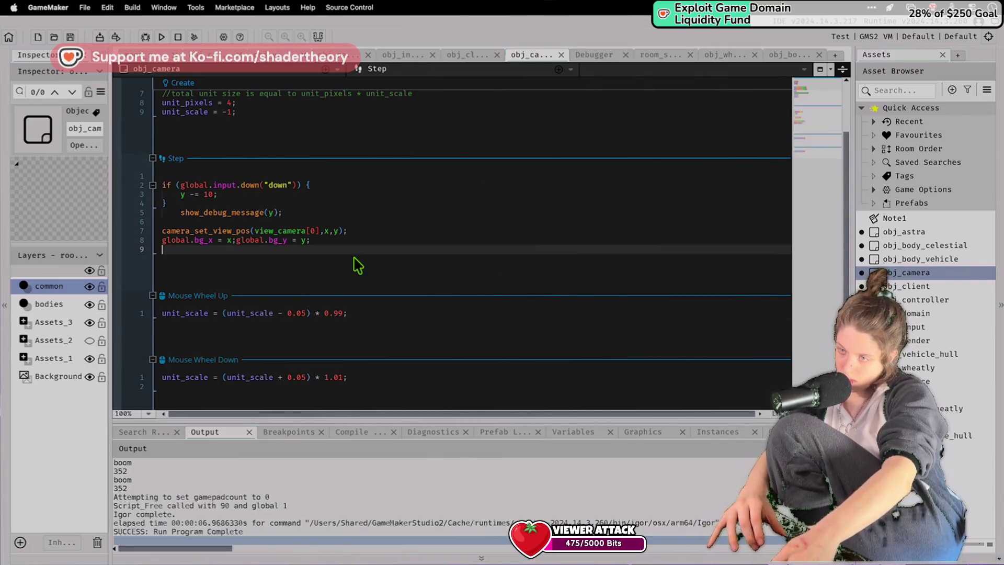
scroll(275, 489, up, 2)
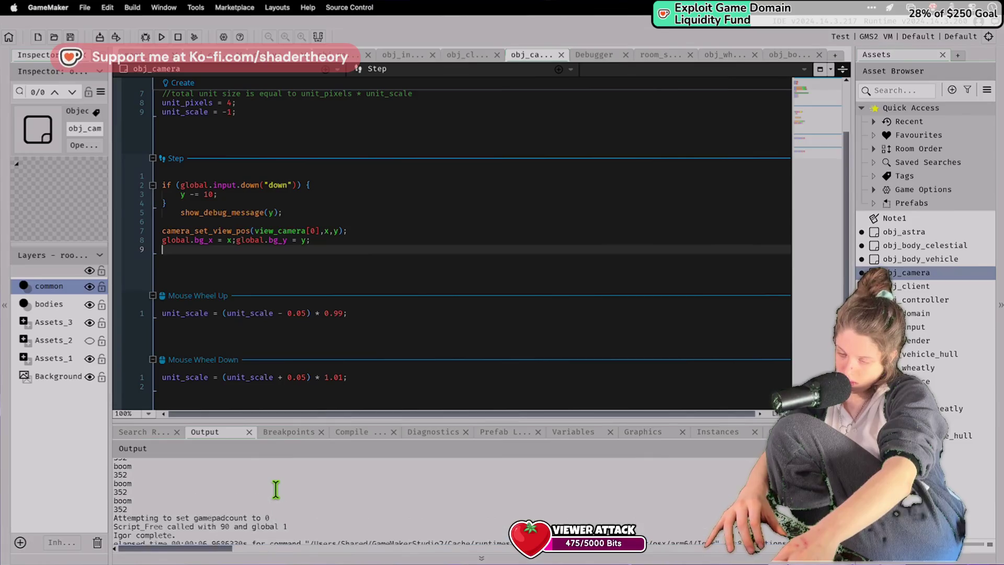
Browse obj_wheatly's code, then read through obj_input's input manager code.
double_click(910, 367)
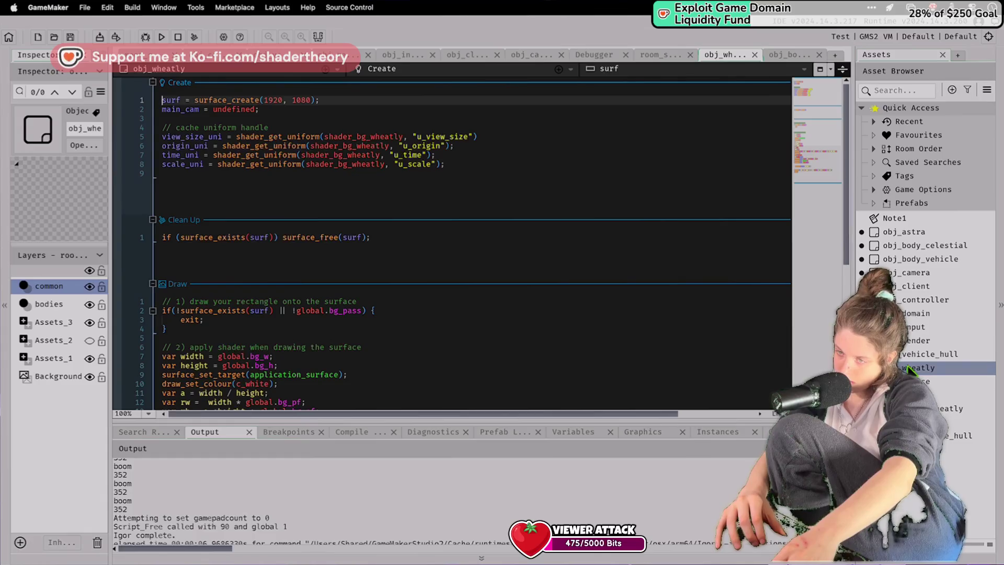
click(912, 327)
double_click(912, 327)
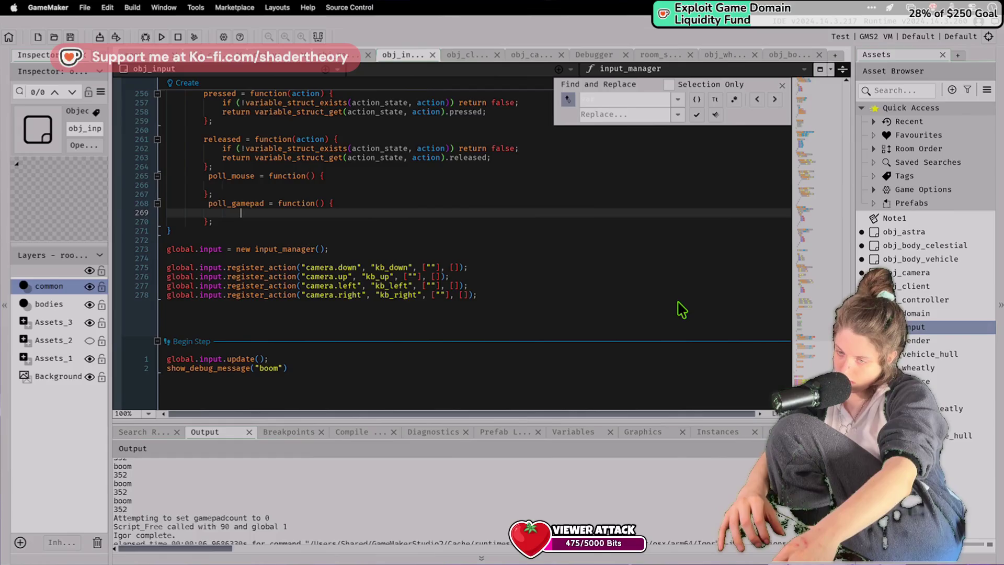
scroll(681, 309, up, 8)
scroll(681, 309, up, 20)
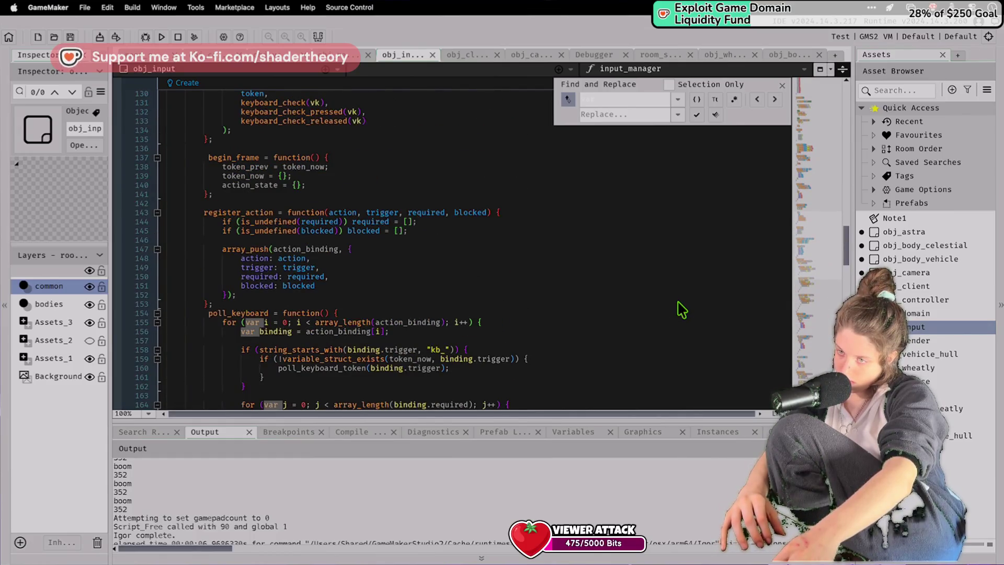
scroll(681, 310, down, 20)
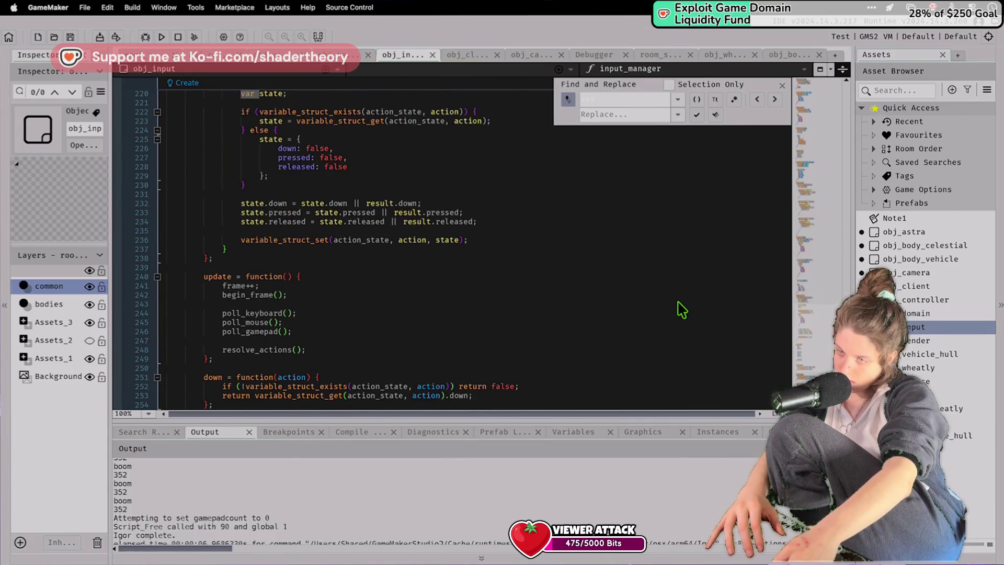
scroll(681, 309, down, 12)
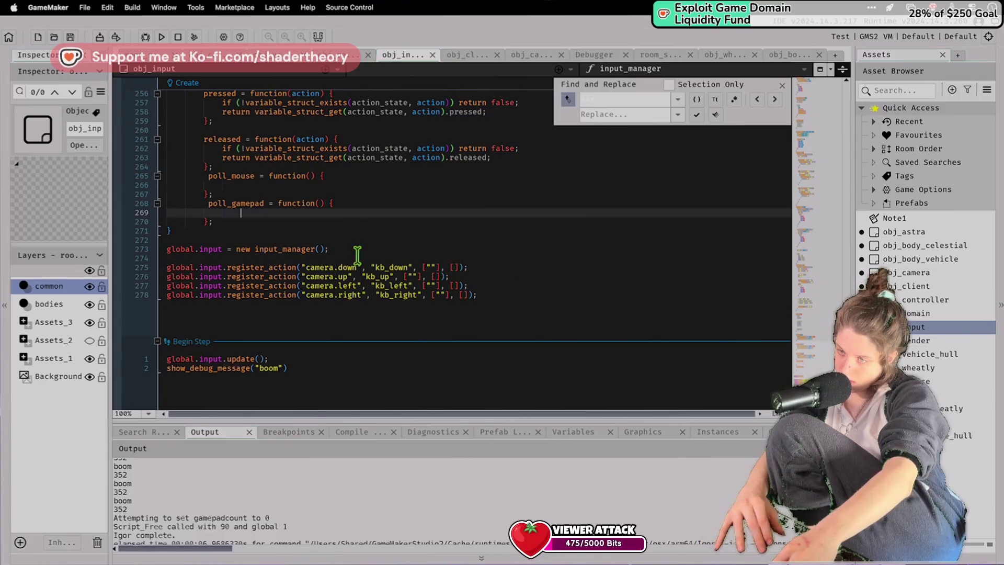
mouse_move(272, 268)
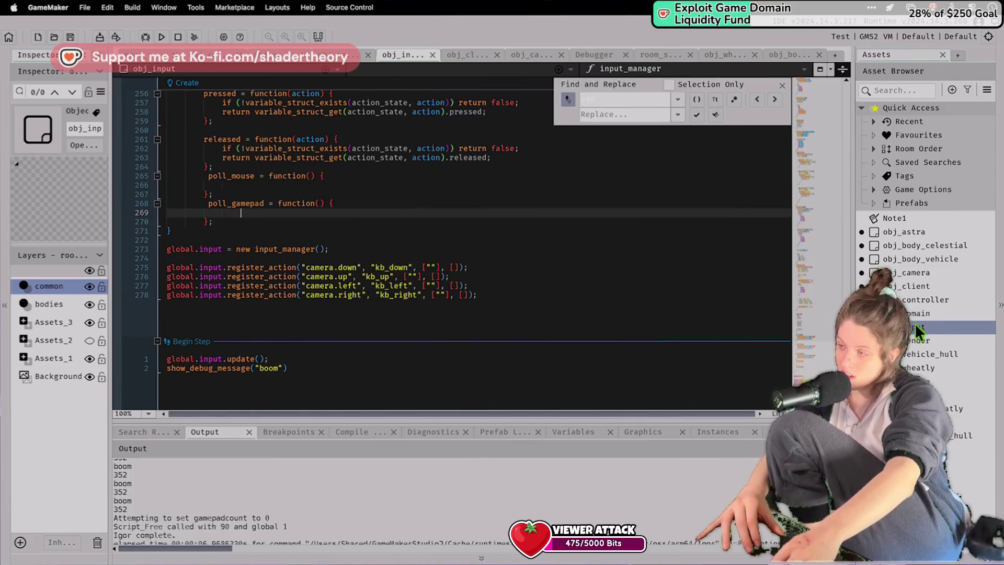
Return to obj_camera's event code from the Asset Browser.
click(914, 364)
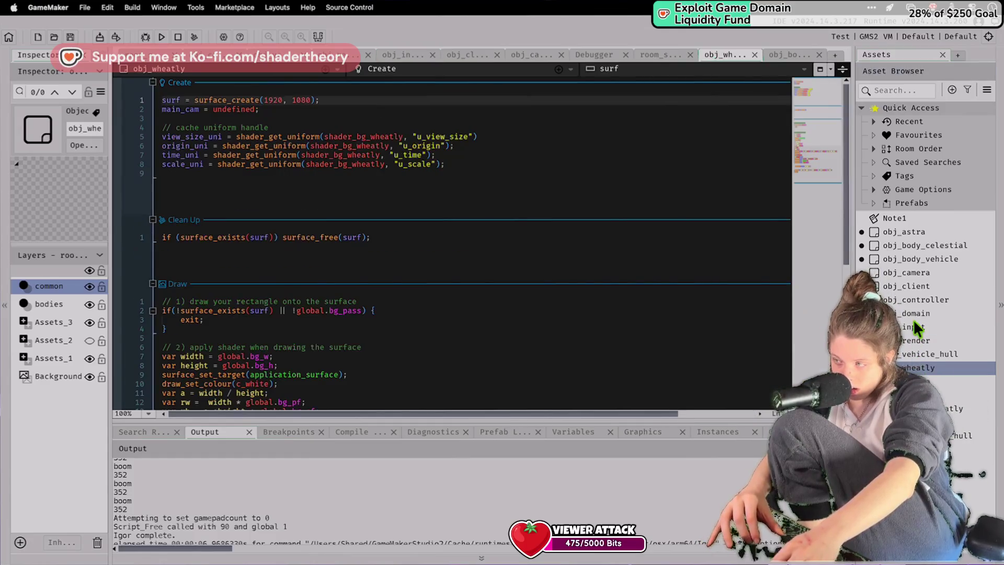
double_click(911, 319)
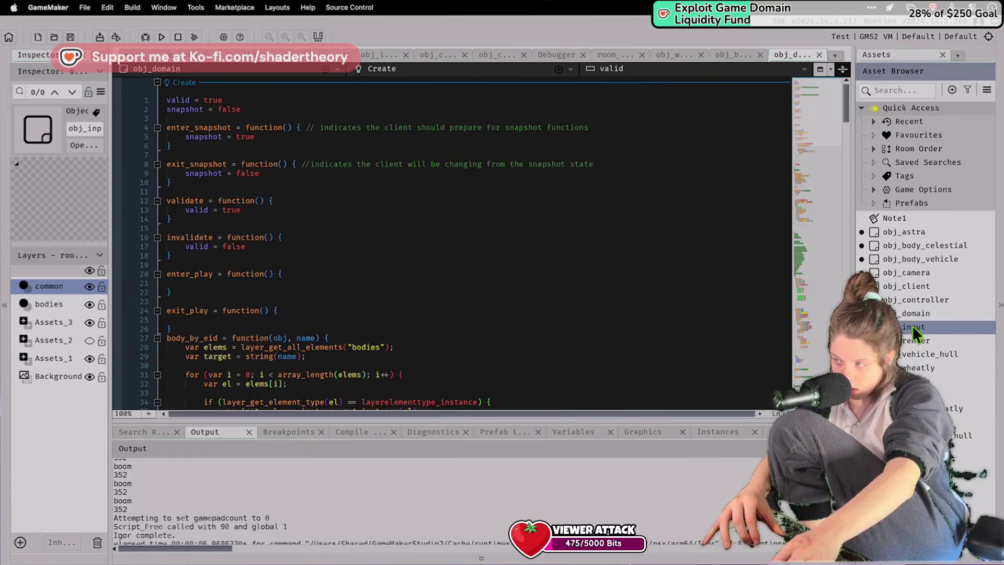
double_click(904, 273)
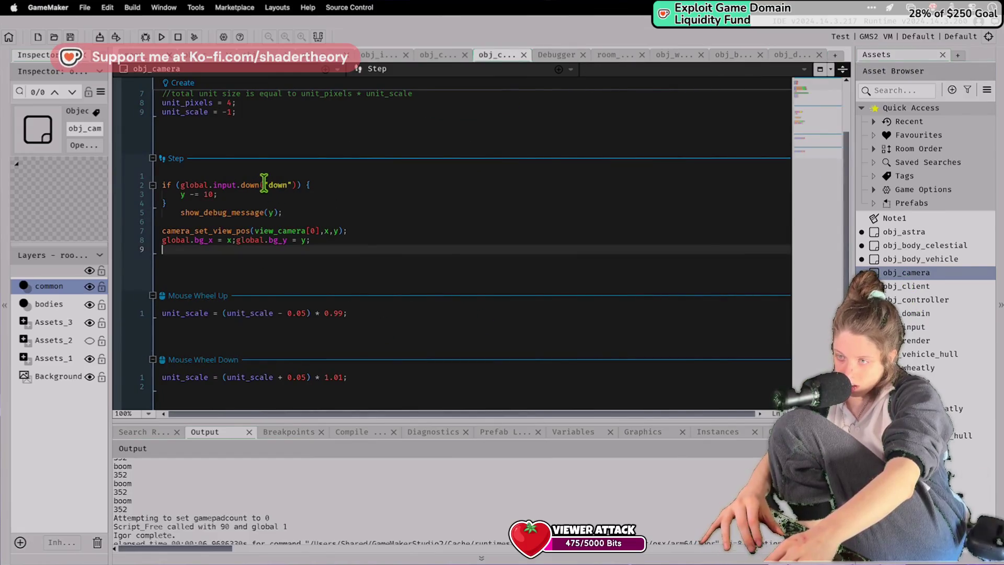
Change the Step input check to "camera.down", save, and run the game.
click(268, 184)
text(a,er)
key(BackSpace)
key(BackSpace)
key(BackSpace)
text(camera.)
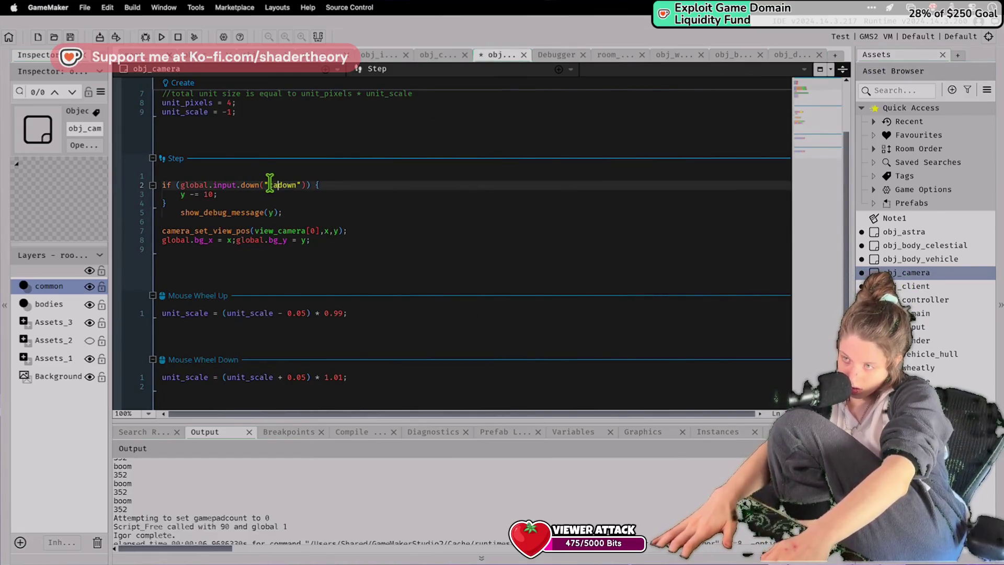
key(super+s)
click(162, 37)
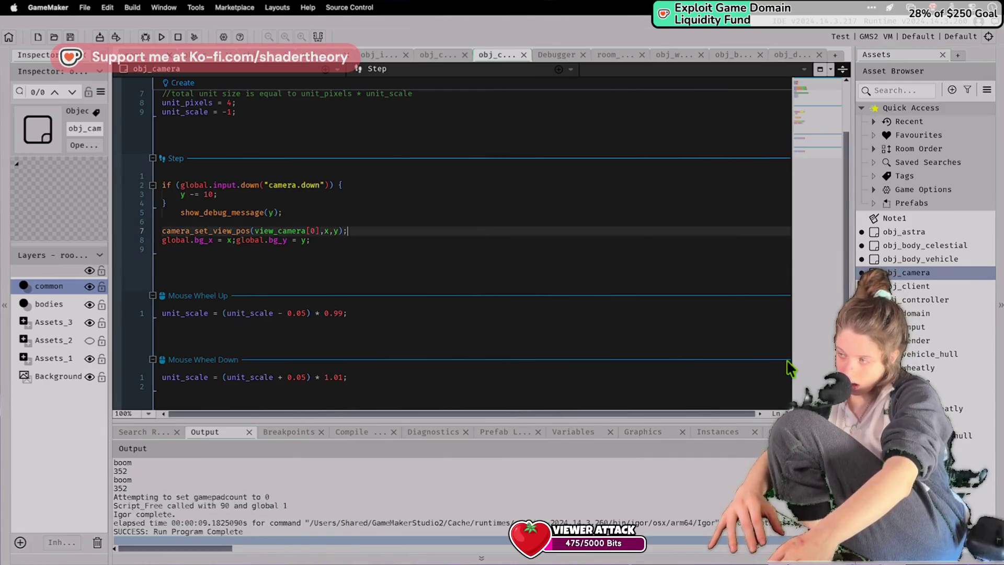
Open obj_input's Create code and put the caret at the end of line 273.
double_click(910, 369)
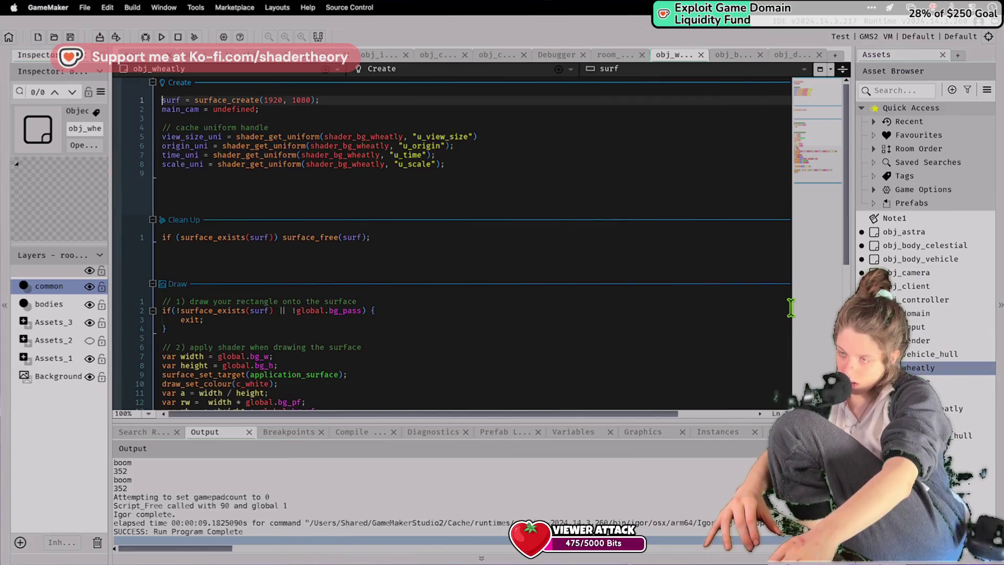
click(912, 326)
double_click(911, 325)
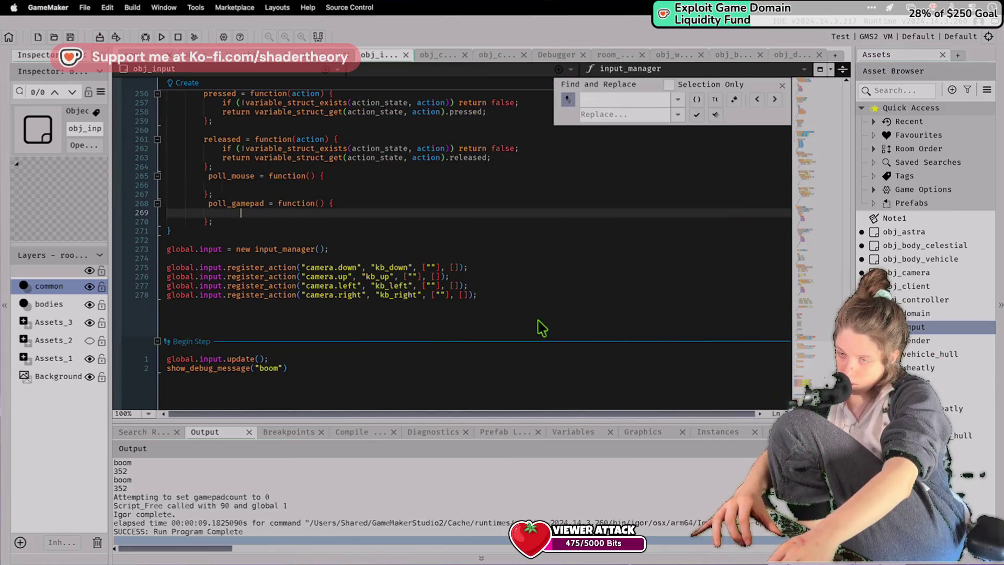
click(389, 250)
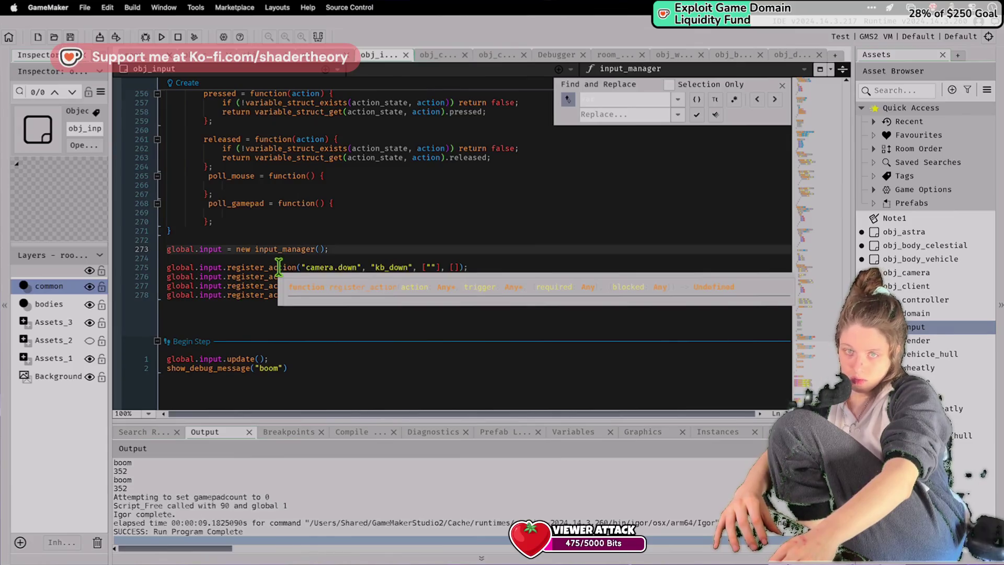
Scroll up through obj_input's code and search it for poll_key.
scroll(313, 262, up, 10)
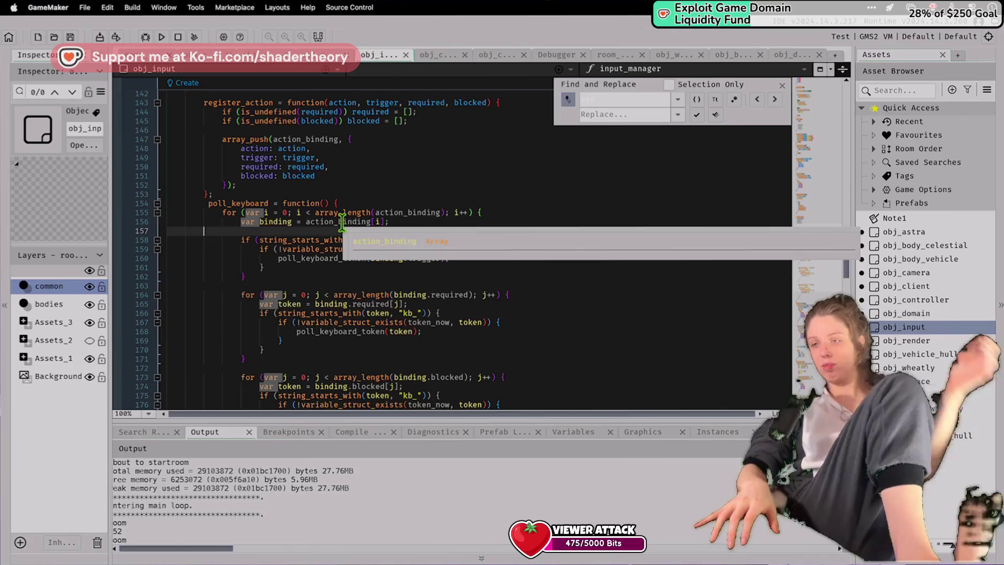
scroll(351, 259, up, 10)
scroll(354, 261, up, 2)
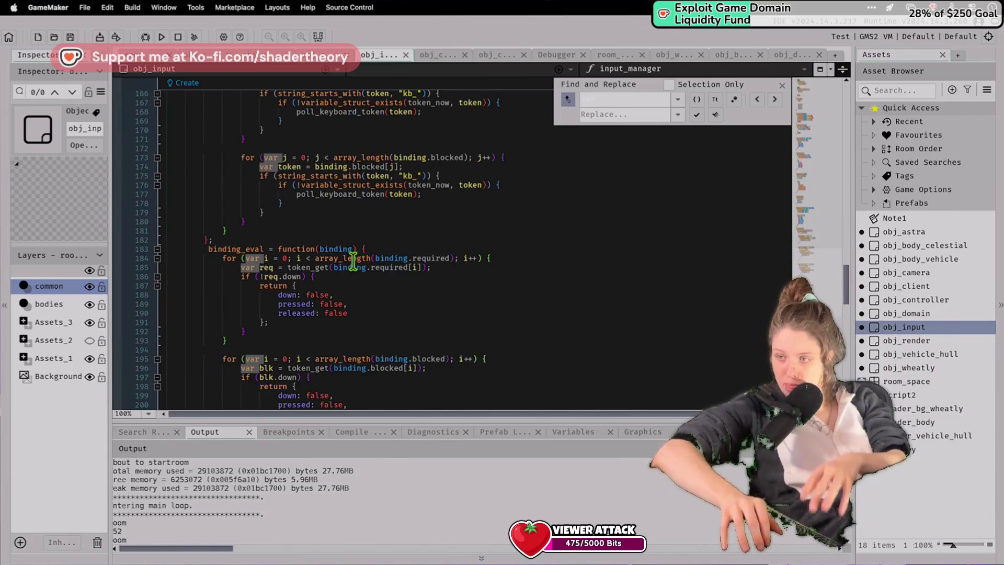
click(354, 264)
scroll(354, 261, up, 10)
scroll(354, 260, up, 8)
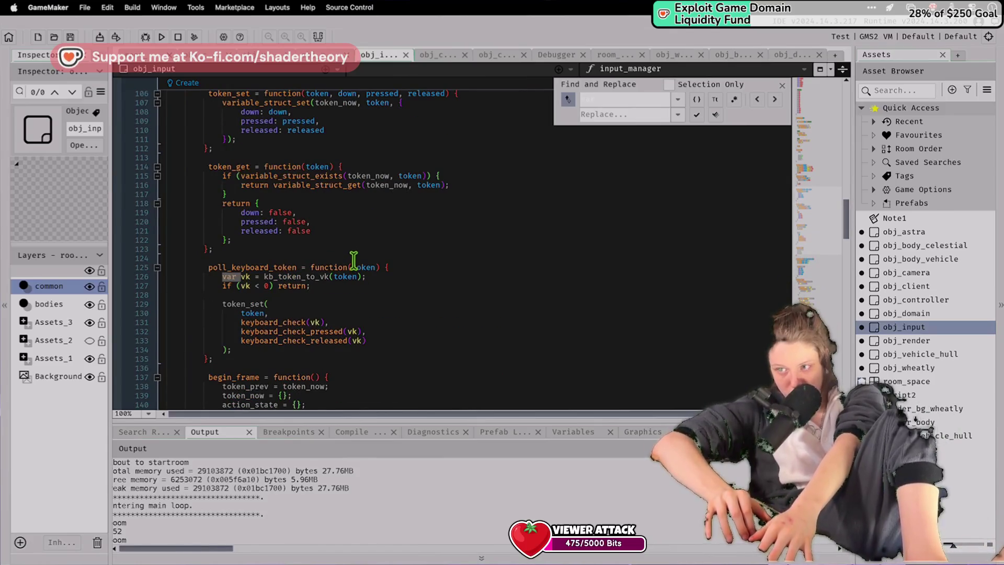
scroll(344, 236, up, 2)
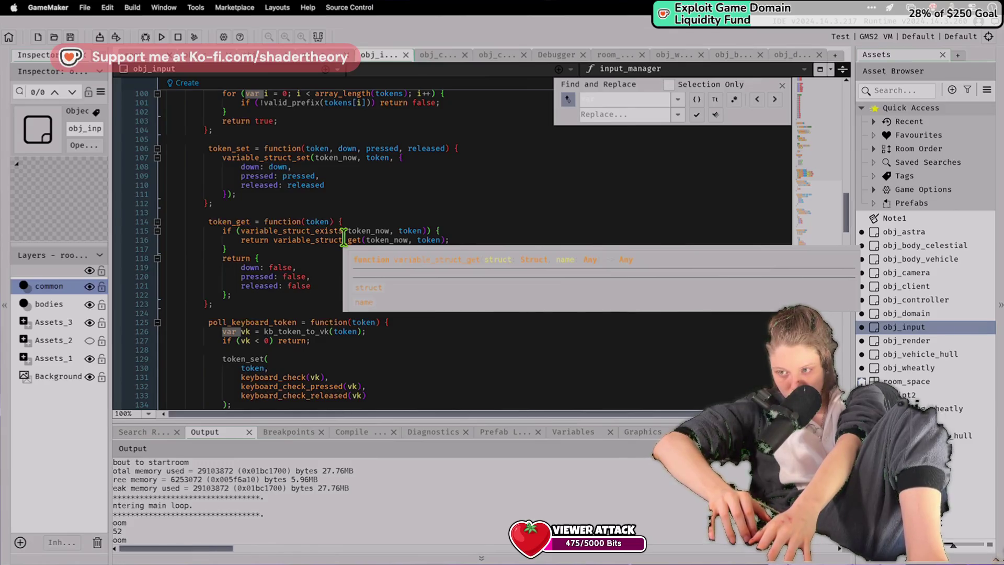
click(343, 239)
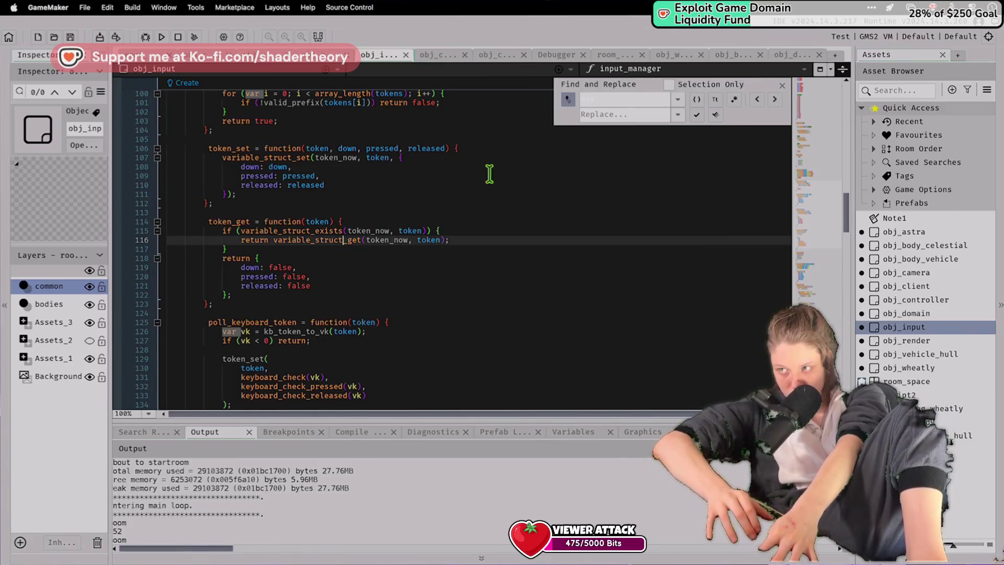
click(620, 110)
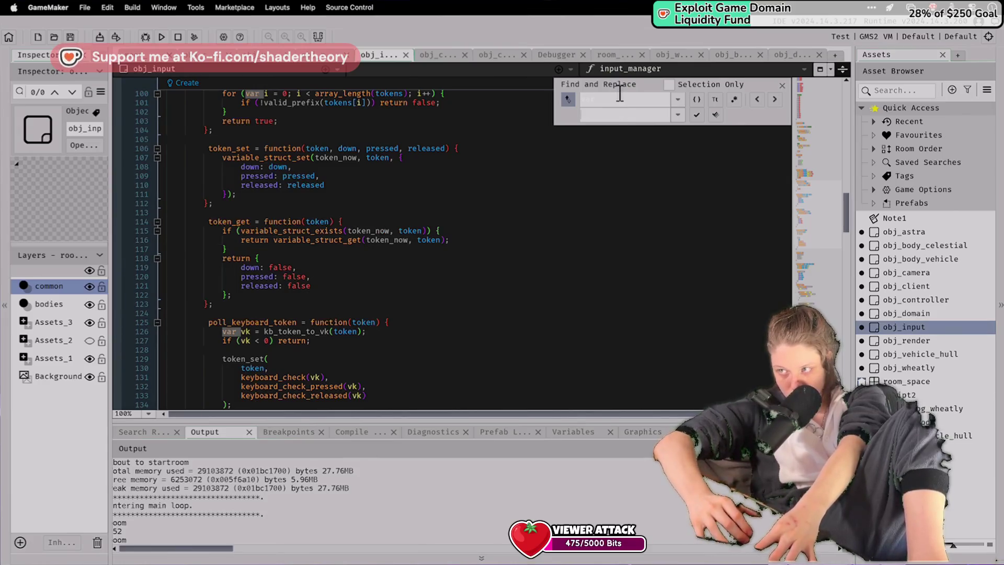
text(poll_key)
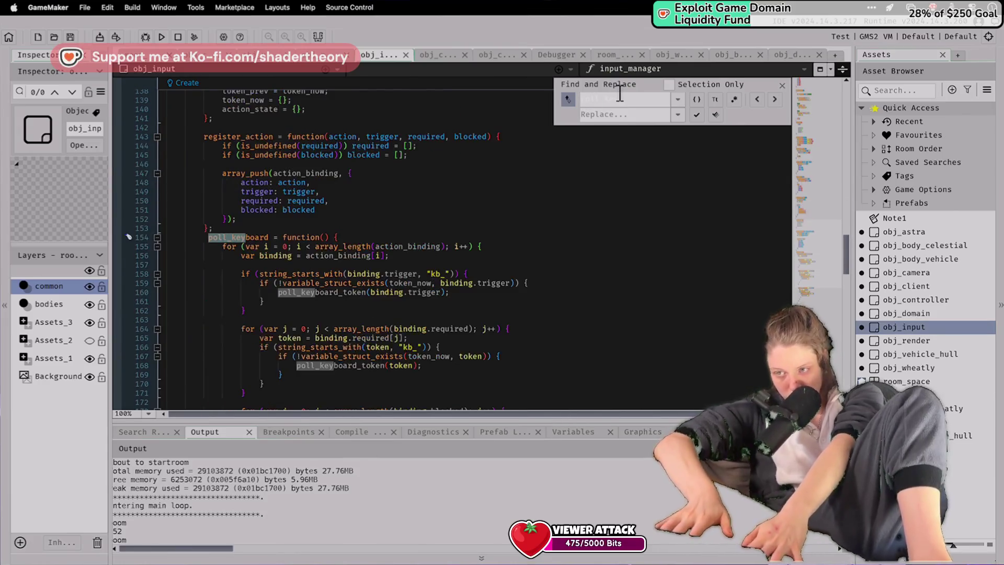
key(Return)
key(Return)
key(Return)
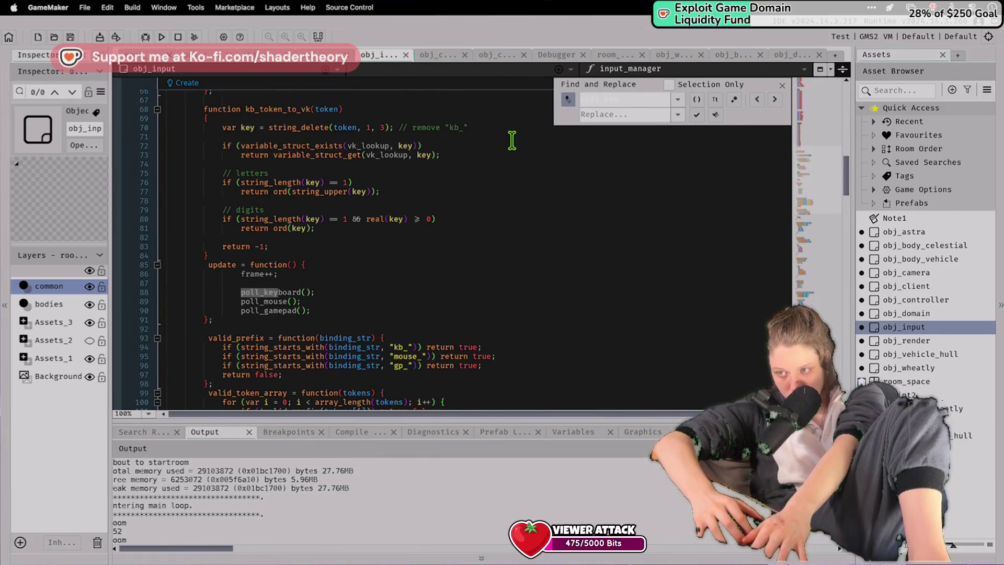
Delete the duplicate update function after kb_token_to_vk and run the game.
click(296, 257)
mouse_move(313, 319)
mouse_down()
mouse_move(209, 255)
mouse_move(168, 265)
mouse_up()
key(BackSpace)
scroll(233, 218, down, 20)
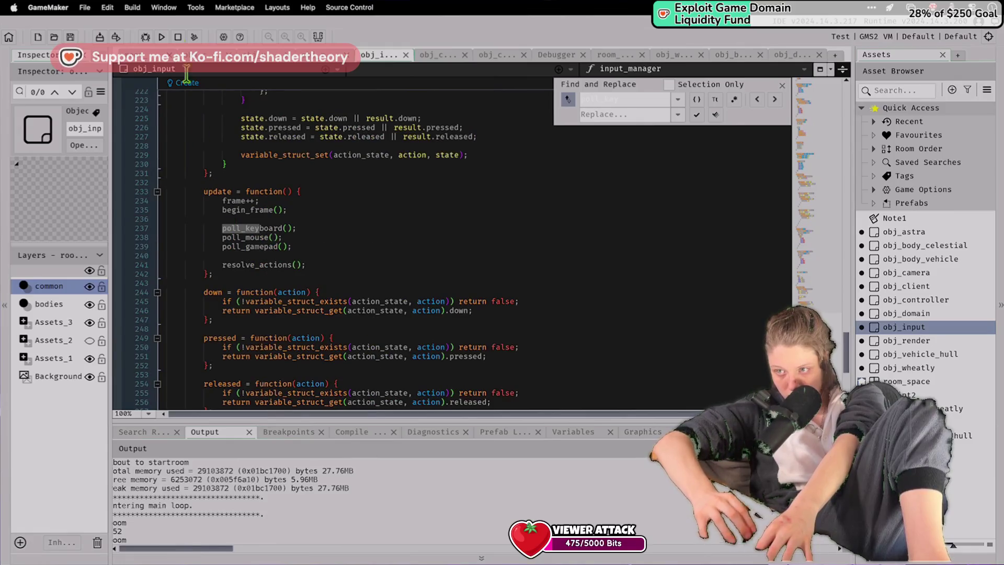
click(162, 37)
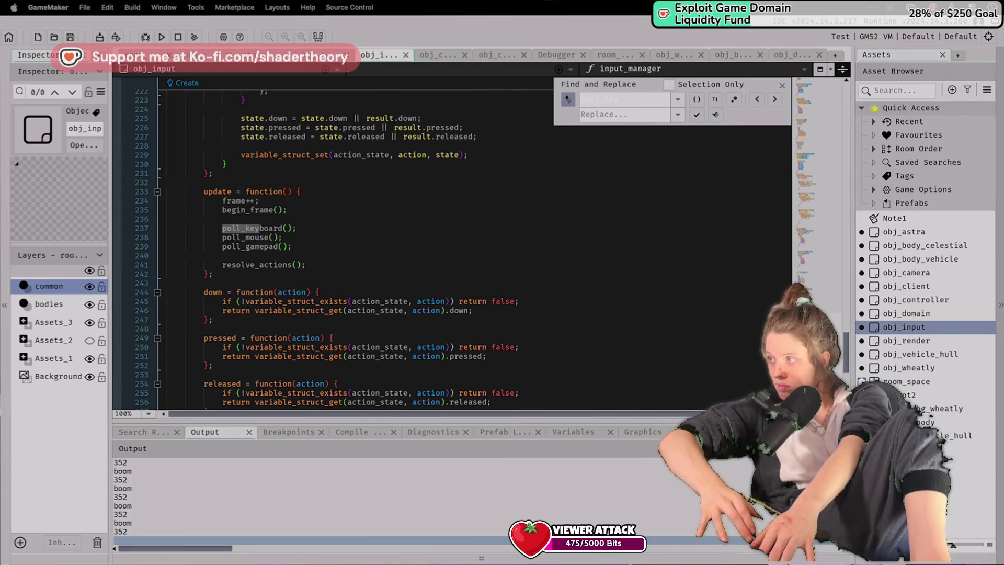
click(430, 238)
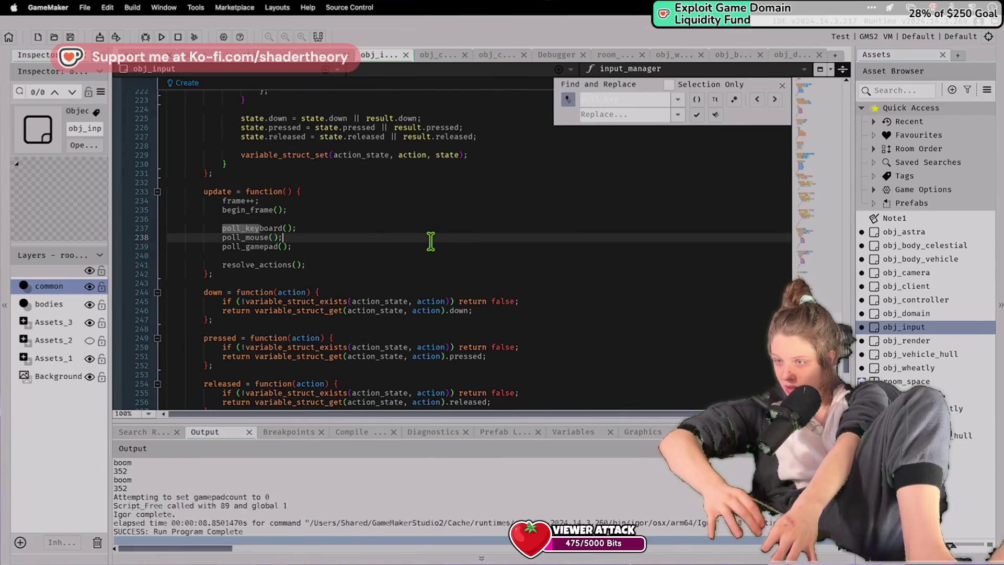
scroll(440, 235, down, 5)
key(ctrl+a)
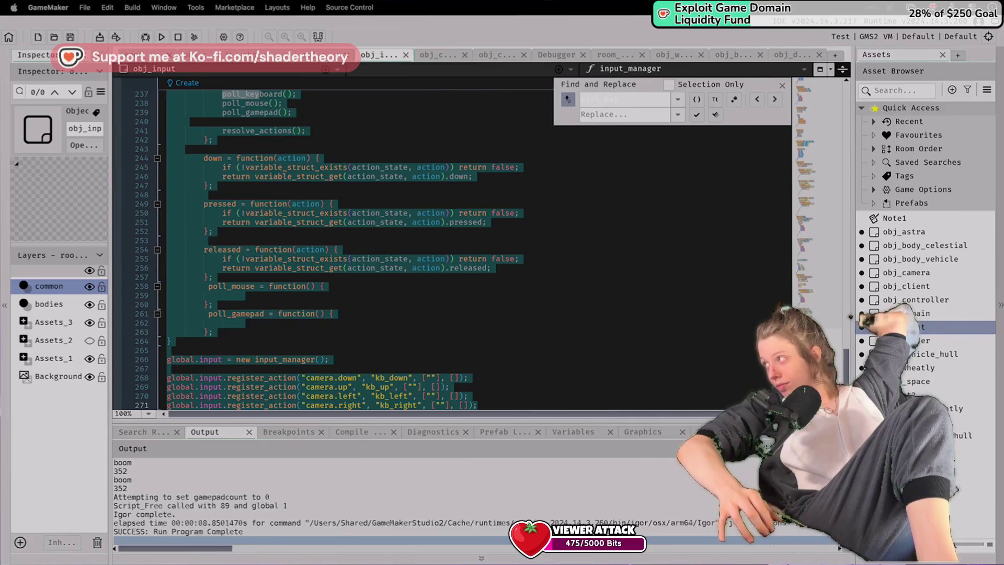
scroll(434, 261, down, 4)
Remove the "" from each first array in the register_action calls on lines 268–271, save, and run.
click(435, 267)
key(BackSpace)
key(Down)
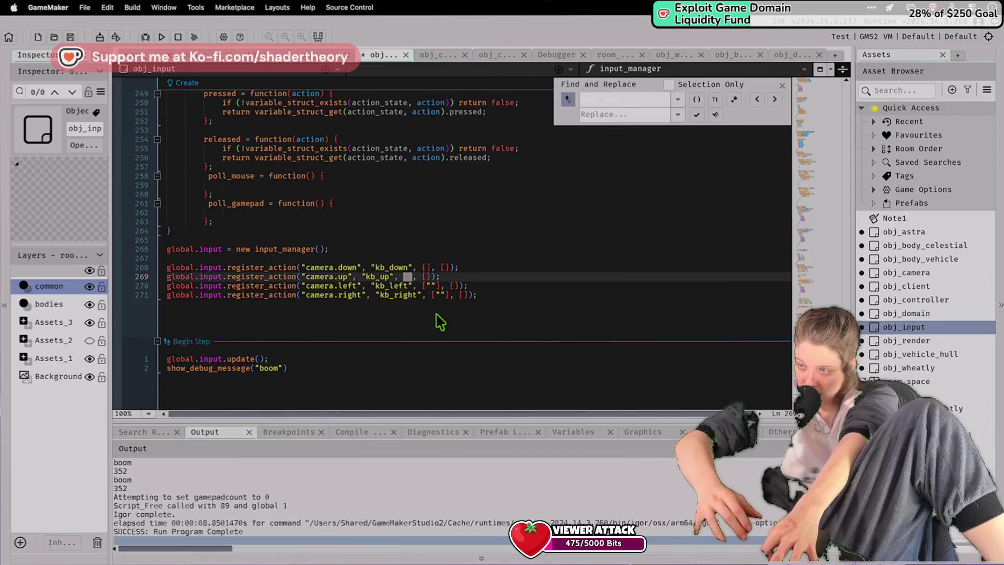
key(Down)
key(BackSpace)
key(super+s)
key(Down)
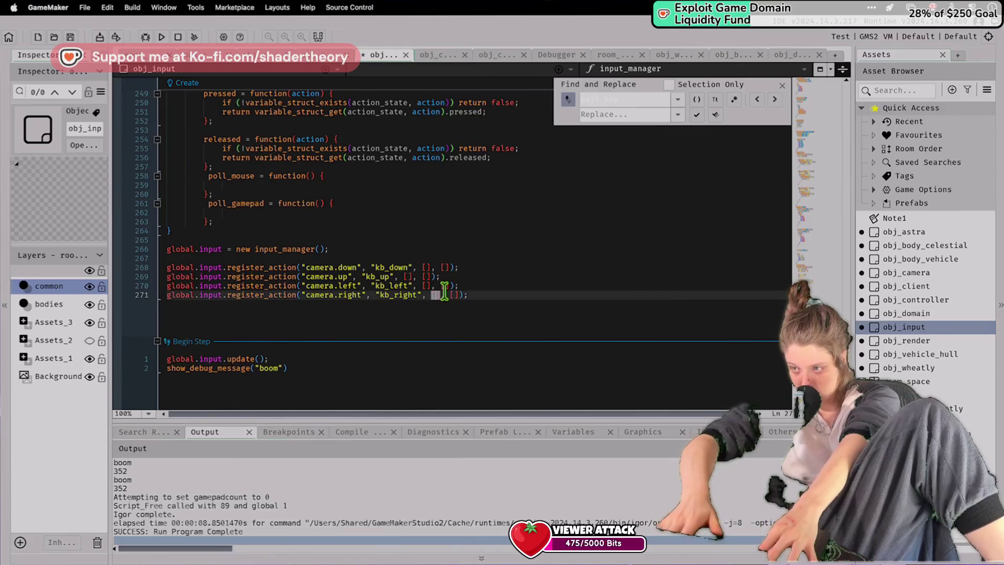
key(BackSpace)
click(413, 212)
click(161, 36)
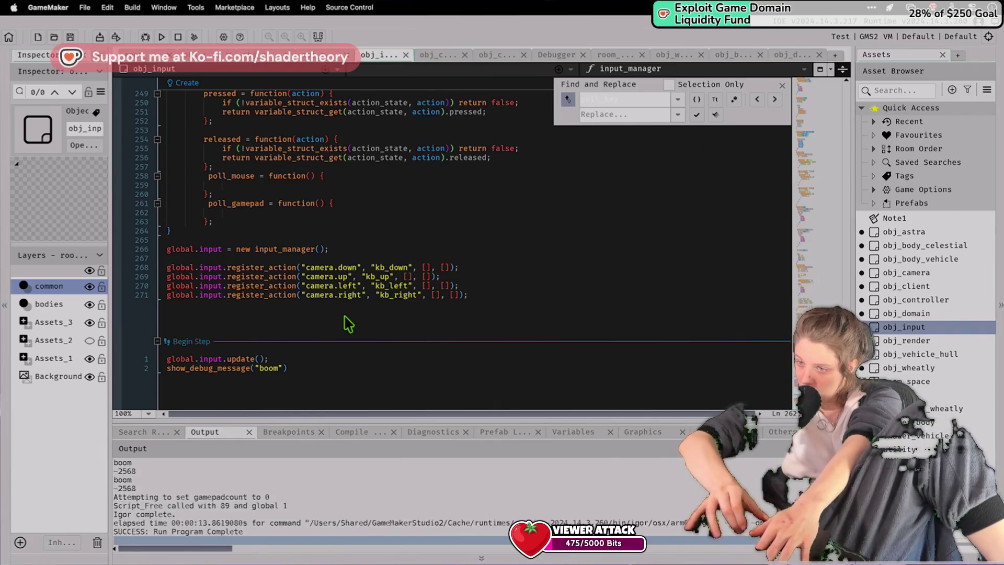
Stop the game and delete the boom debug message line.
click(399, 367)
key(super+BackSpace)
key(BackSpace)
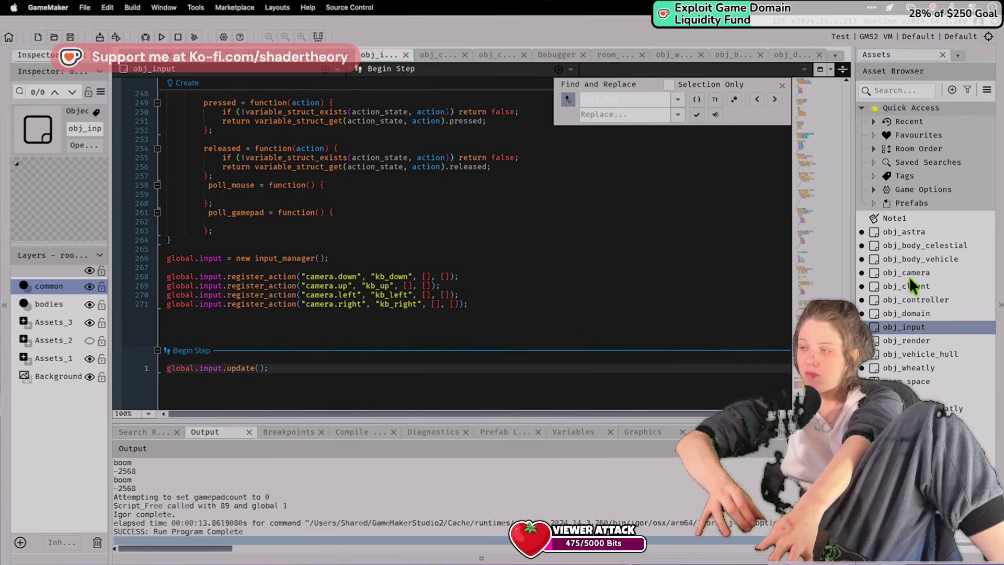
Copy the global.bg_x assignment line from obj_camera's Step event.
double_click(912, 298)
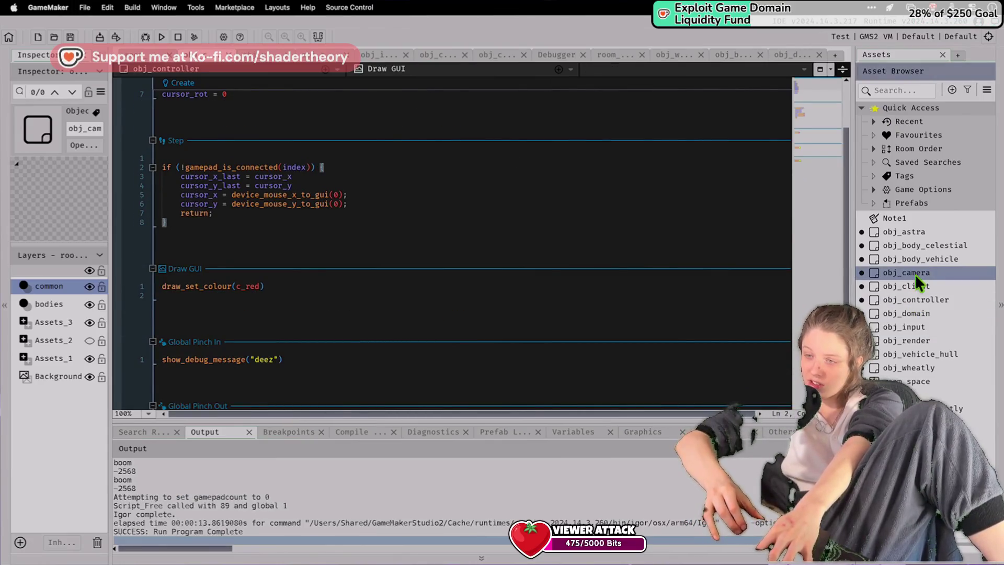
double_click(913, 273)
click(330, 222)
drag(337, 239, 399, 228)
key(super+c)
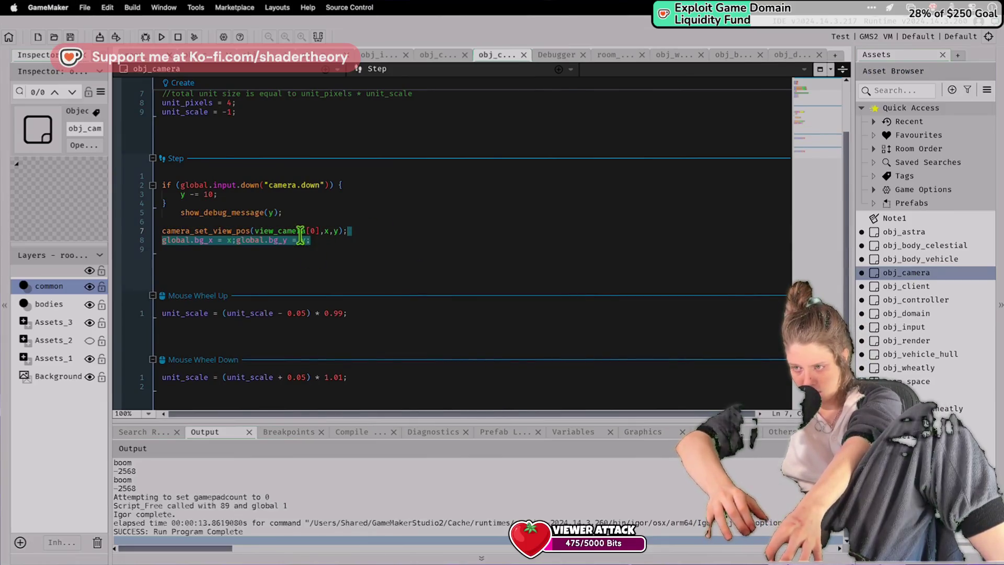
click(301, 240)
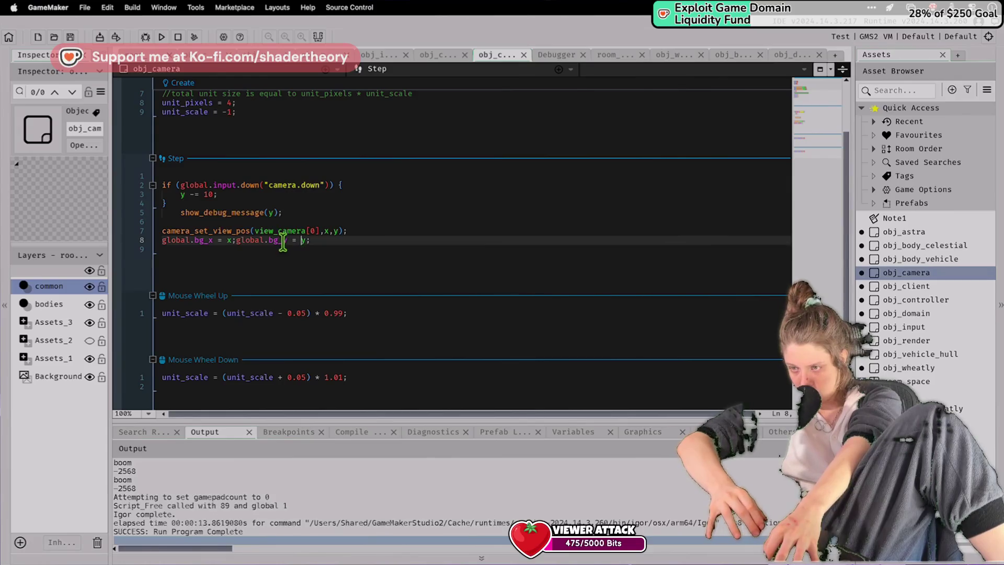
Search obj_body_vehicle's and obj_domain's code, then select obj_render in the Asset Browser.
click(935, 300)
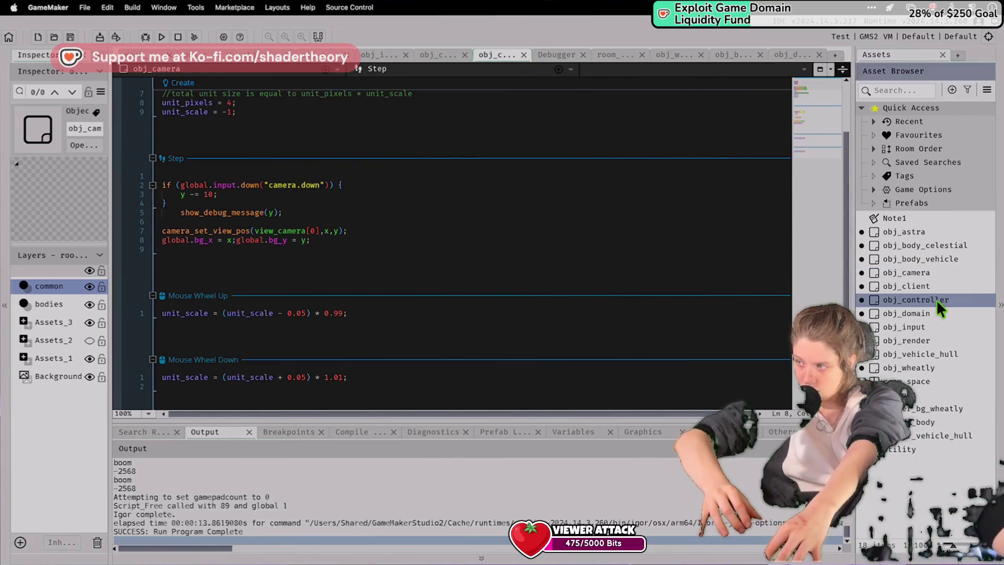
double_click(898, 302)
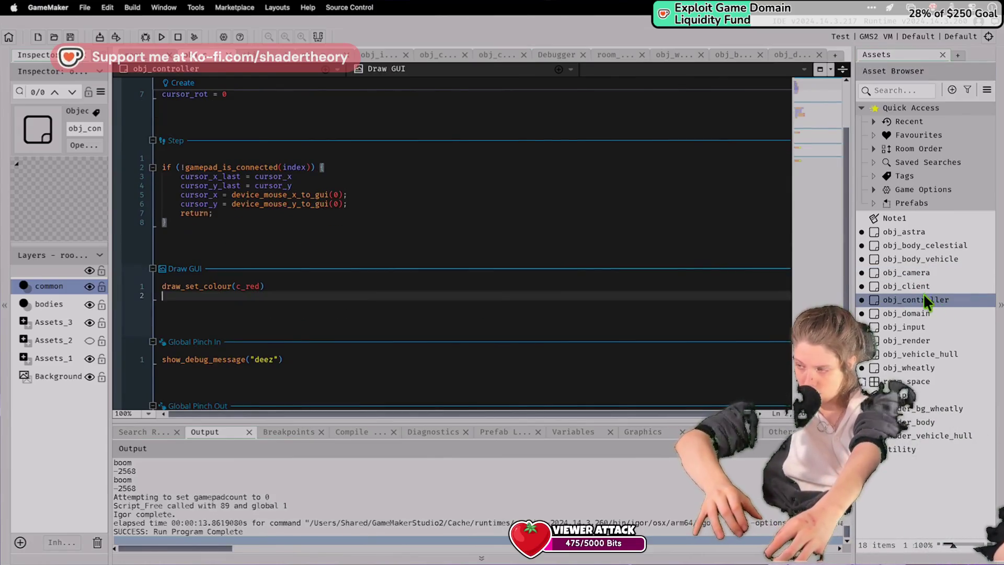
double_click(918, 256)
scroll(626, 261, down, 10)
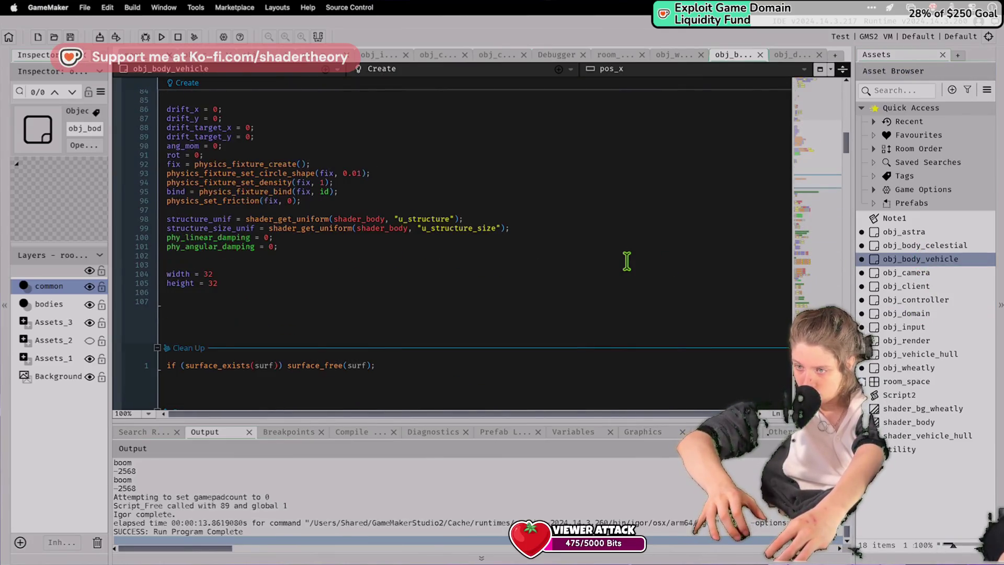
click(626, 264)
key(super+f)
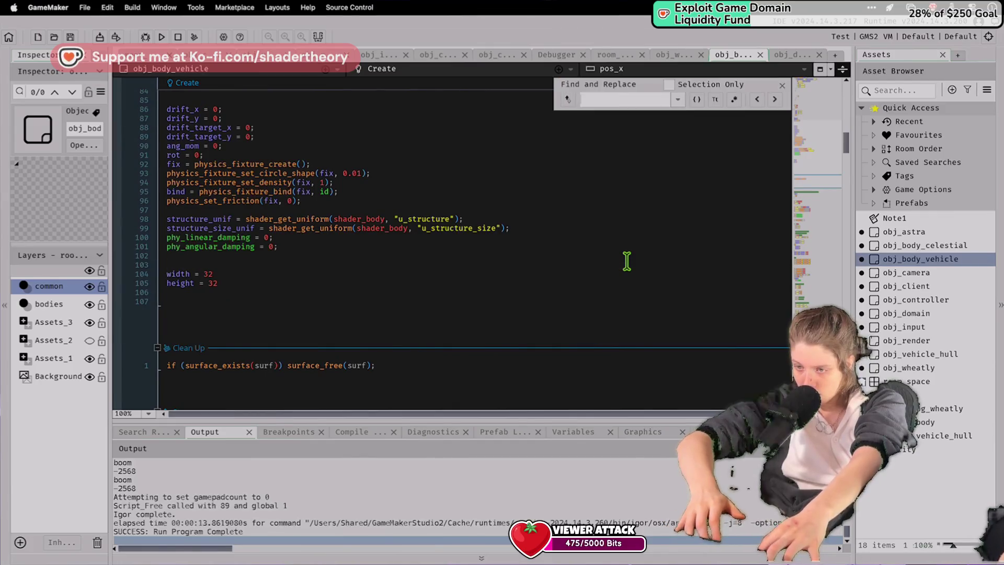
scroll(627, 261, down, 5)
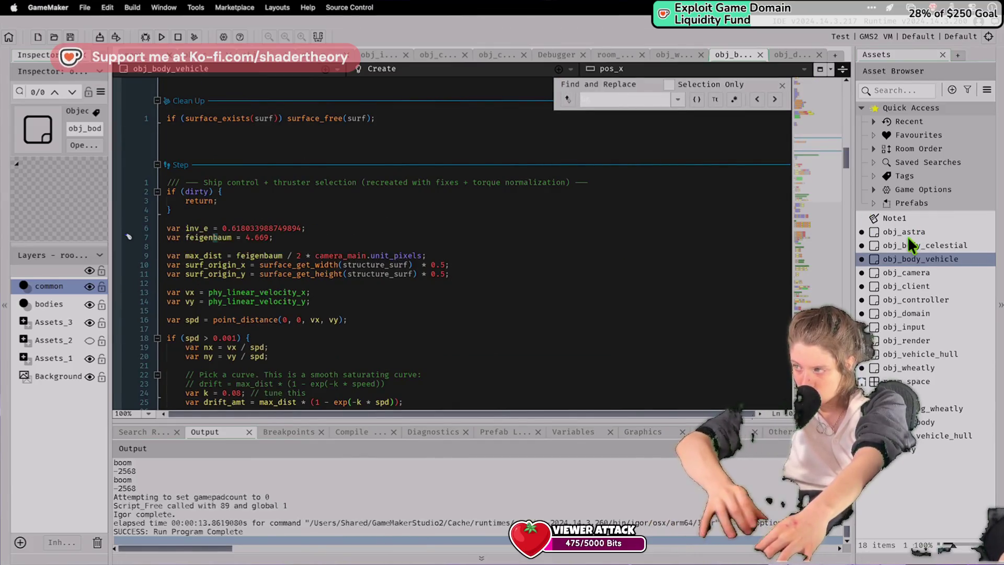
double_click(905, 312)
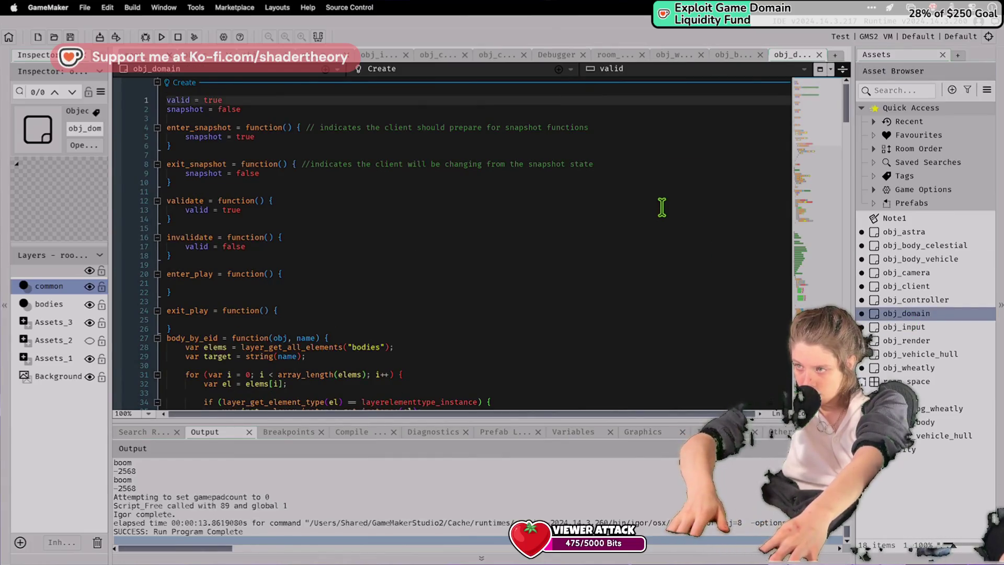
key(super+f)
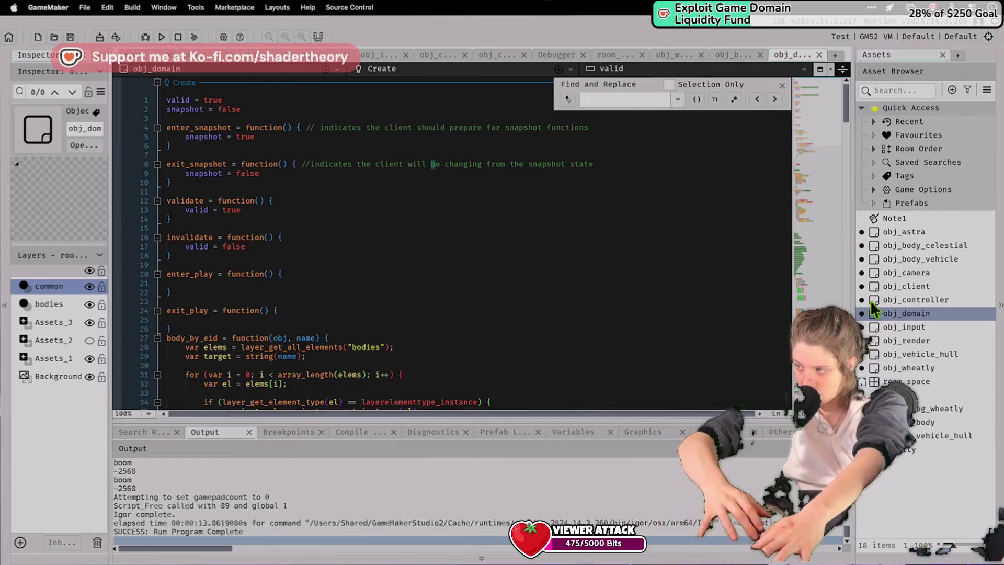
click(908, 340)
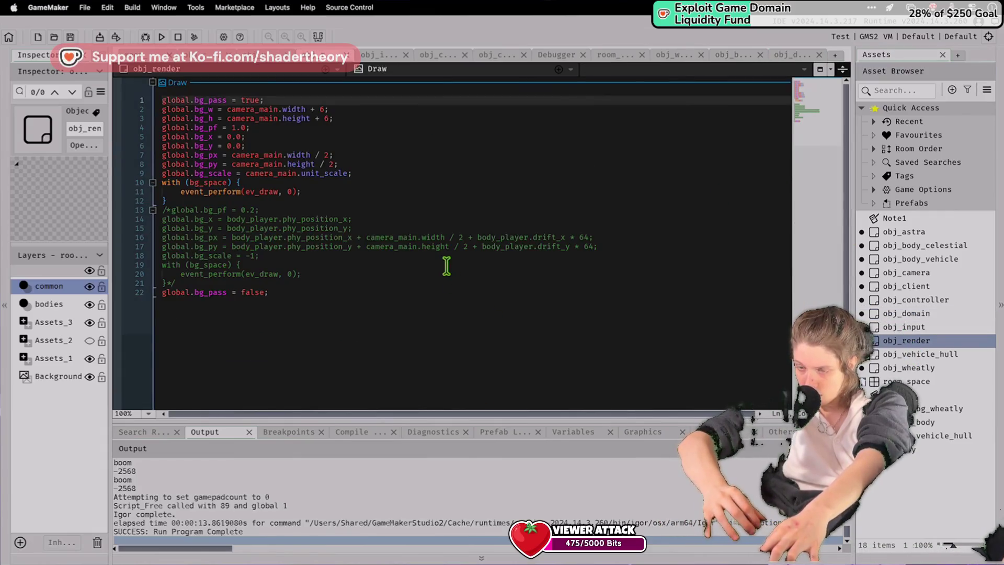
In obj_render's Draw, set global.bg_x to camera_main.x and global.bg_y to camera_main.y, keeping obj_astra.
click(280, 155)
key(Up)
key(Up)
drag(246, 146, 253, 127)
click(228, 137)
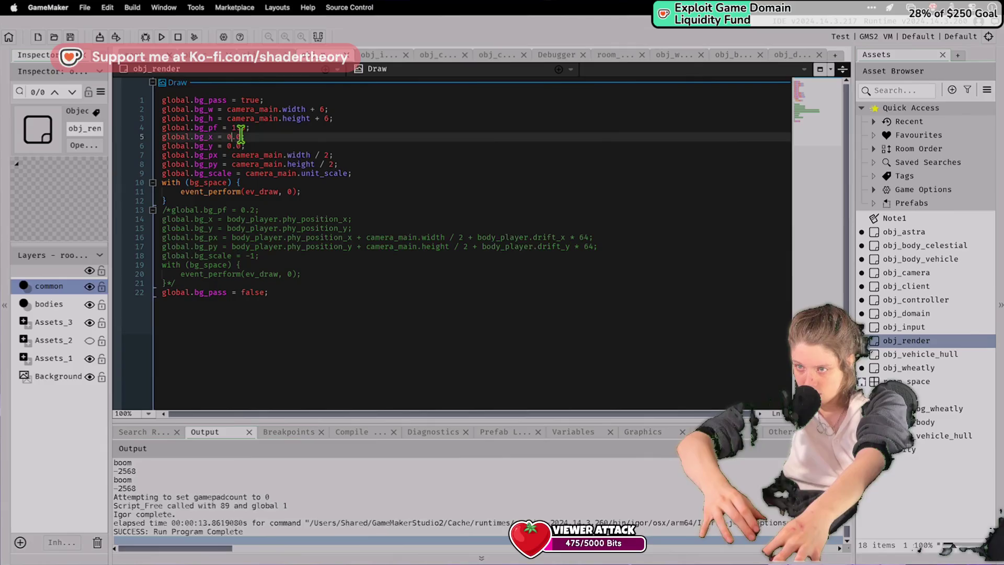
text(camera_main.x)
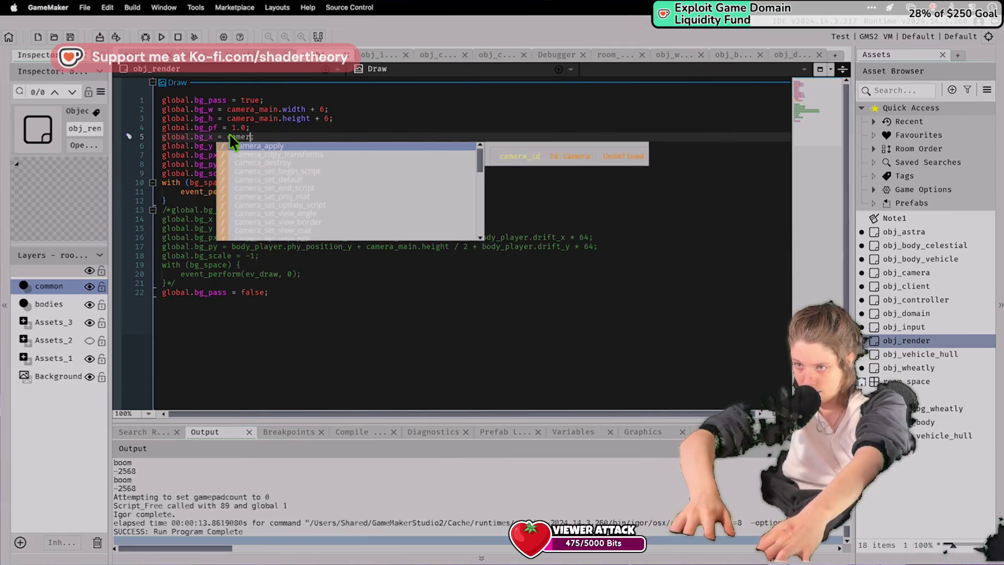
double_click(231, 145)
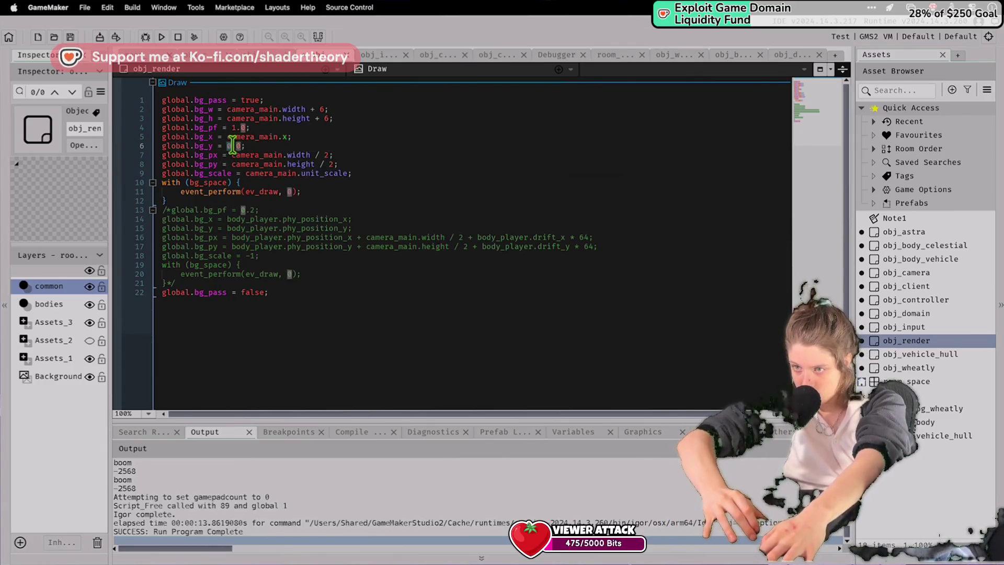
text(camera_)
text(main.,y)
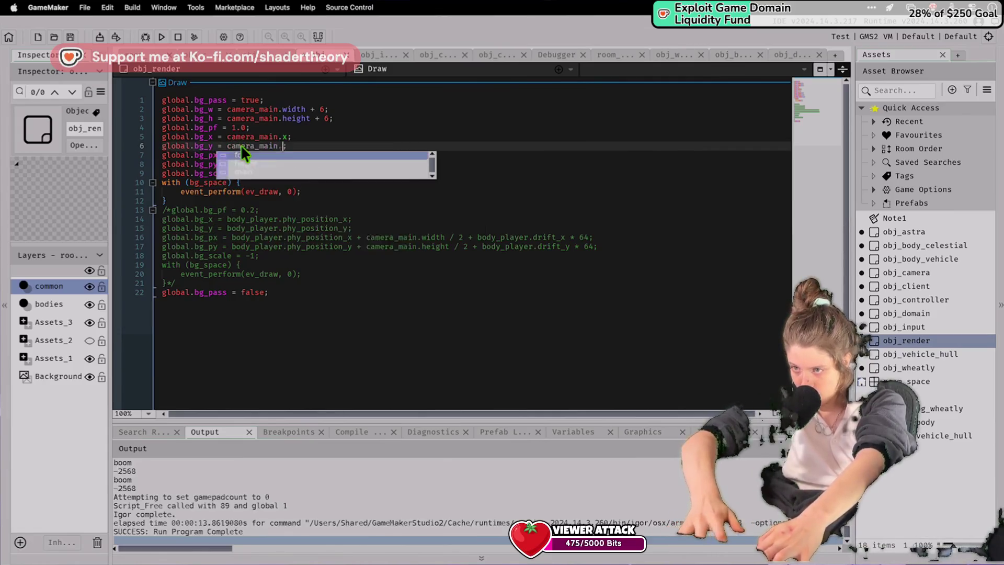
click(901, 234)
key(BackSpace)
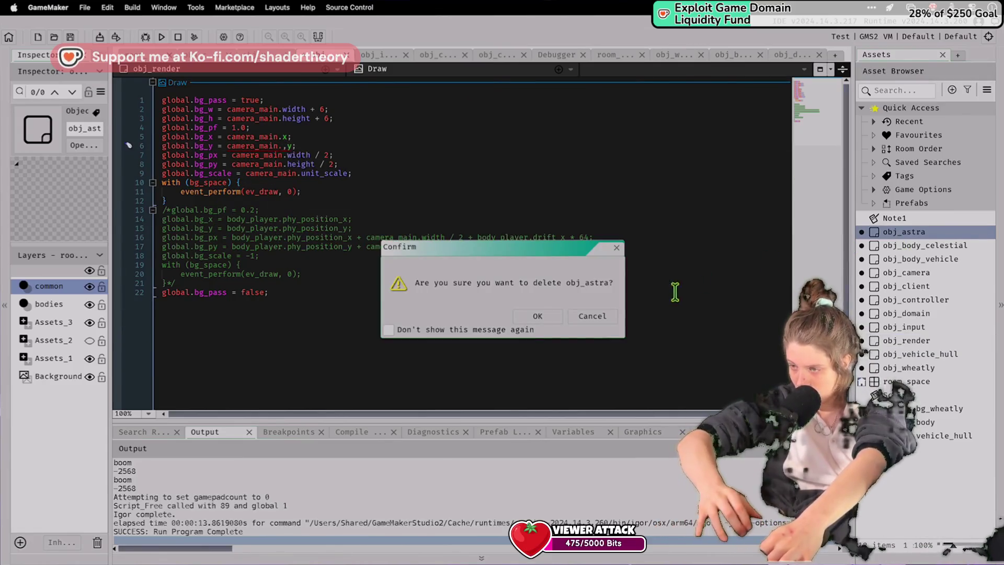
click(590, 316)
click(290, 146)
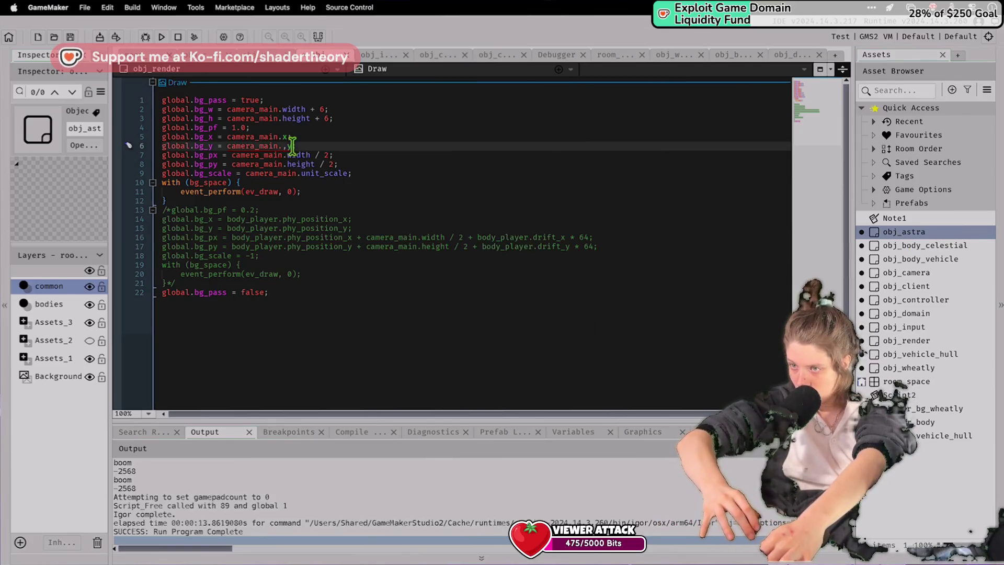
key(BackSpace)
text(y)
Remove the bg_x/bg_y assignment line from obj_camera's Step and build with F5.
click(919, 267)
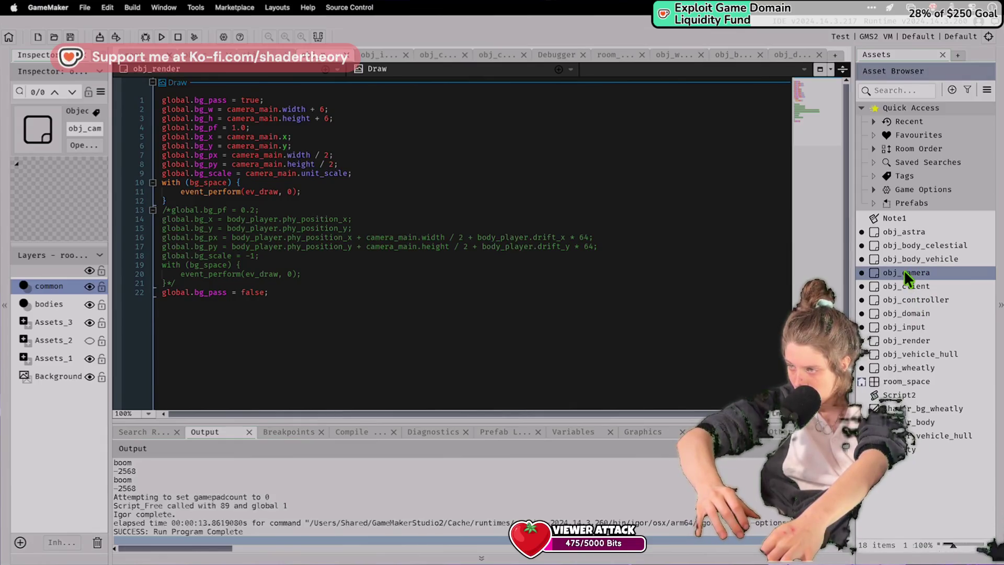
double_click(904, 270)
click(500, 216)
click(413, 247)
key(BackSpace)
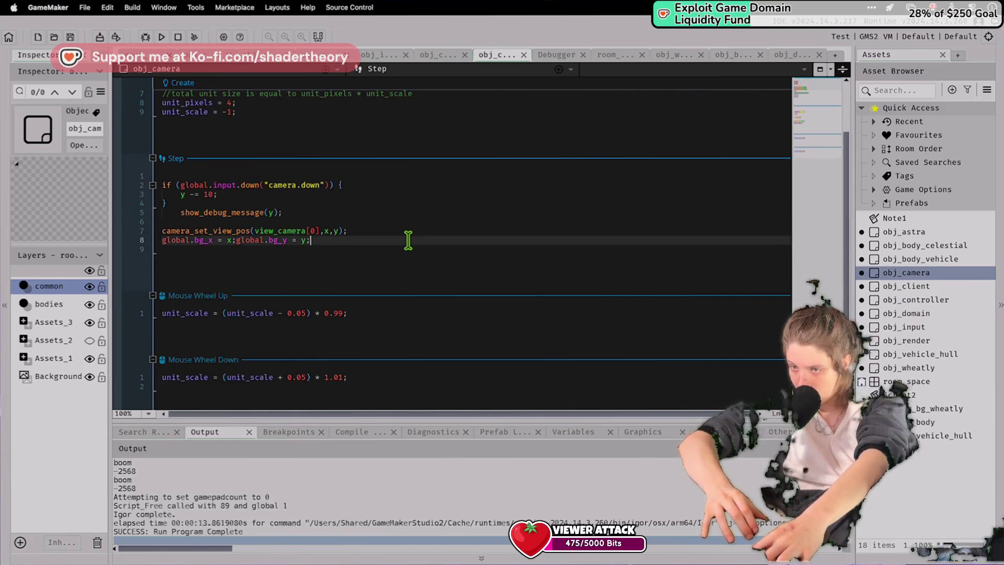
key(super+BackSpace)
key(F5)
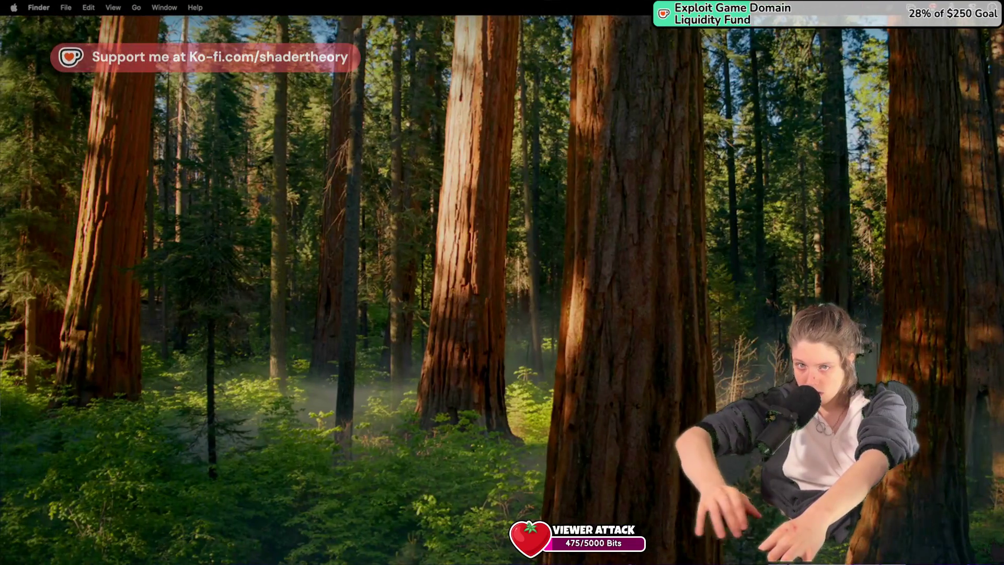
Move the launched Pixel Game window to the left of the screen.
mouse_move(836, 125)
mouse_down()
mouse_move(669, 113)
mouse_move(399, 124)
mouse_up()
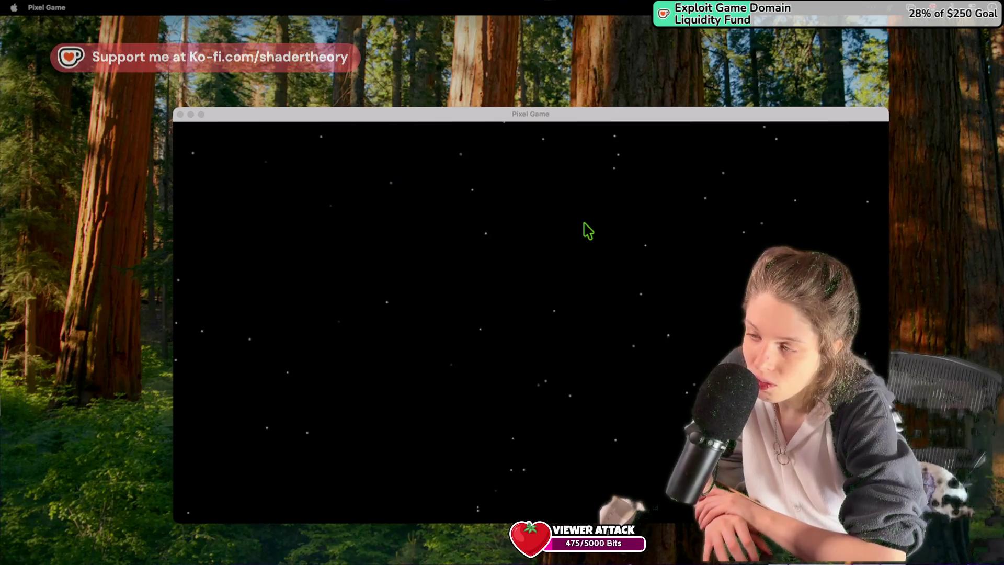
Draw green loops, dashes and long diagonal strokes in the red-bordered canvas, then close the game.
click(320, 280)
mouse_move(325, 275)
mouse_down()
mouse_move(307, 225)
mouse_move(233, 285)
mouse_move(377, 157)
mouse_move(372, 141)
mouse_up()
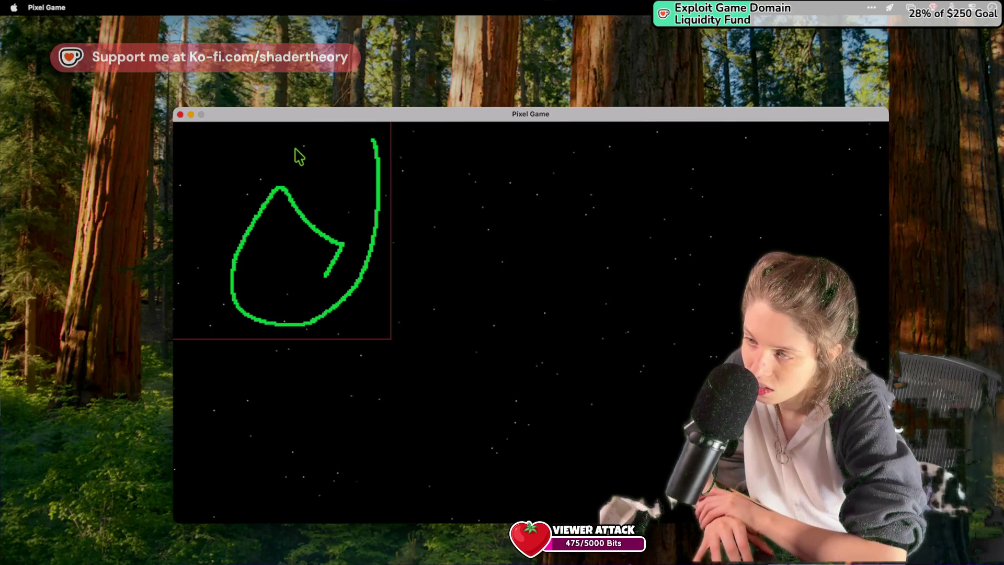
drag(275, 131, 286, 131)
drag(363, 152, 338, 152)
mouse_move(240, 313)
mouse_down()
mouse_move(208, 278)
mouse_move(203, 323)
mouse_up()
mouse_move(269, 321)
mouse_down()
mouse_move(253, 222)
mouse_move(202, 224)
mouse_move(175, 328)
mouse_move(205, 324)
mouse_up()
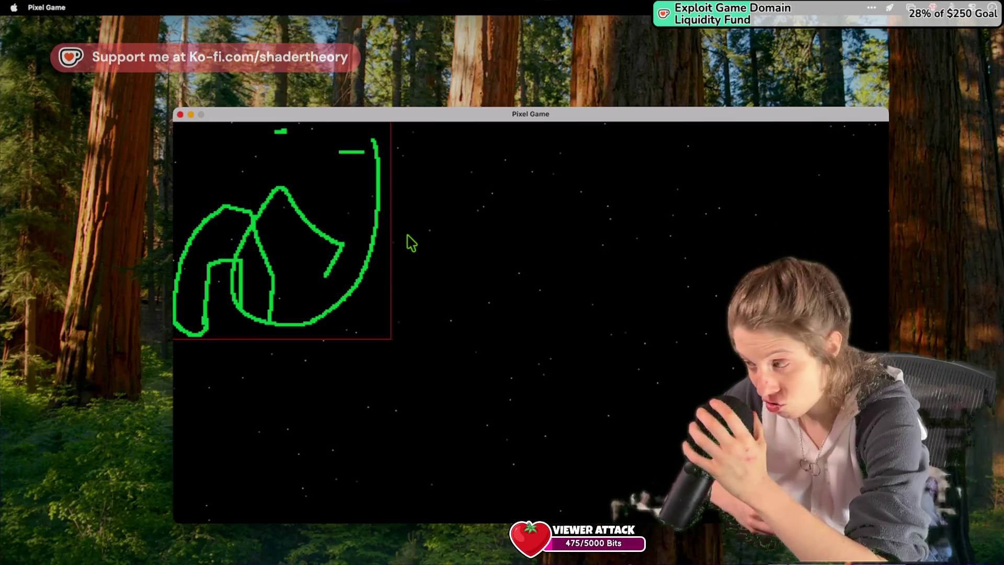
mouse_move(337, 241)
mouse_down()
mouse_move(293, 292)
mouse_move(500, 80)
mouse_move(331, 508)
mouse_move(472, 195)
mouse_up()
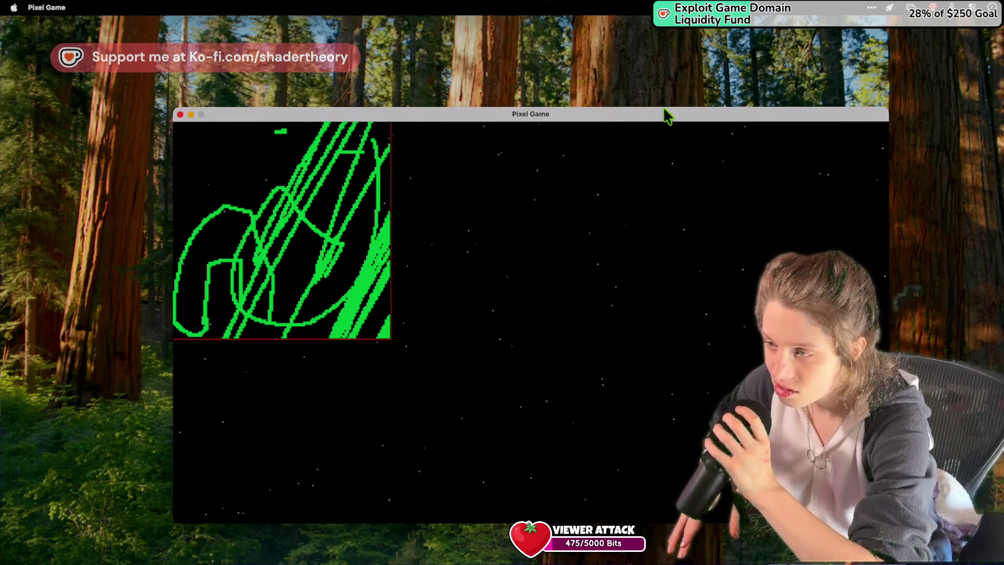
click(180, 115)
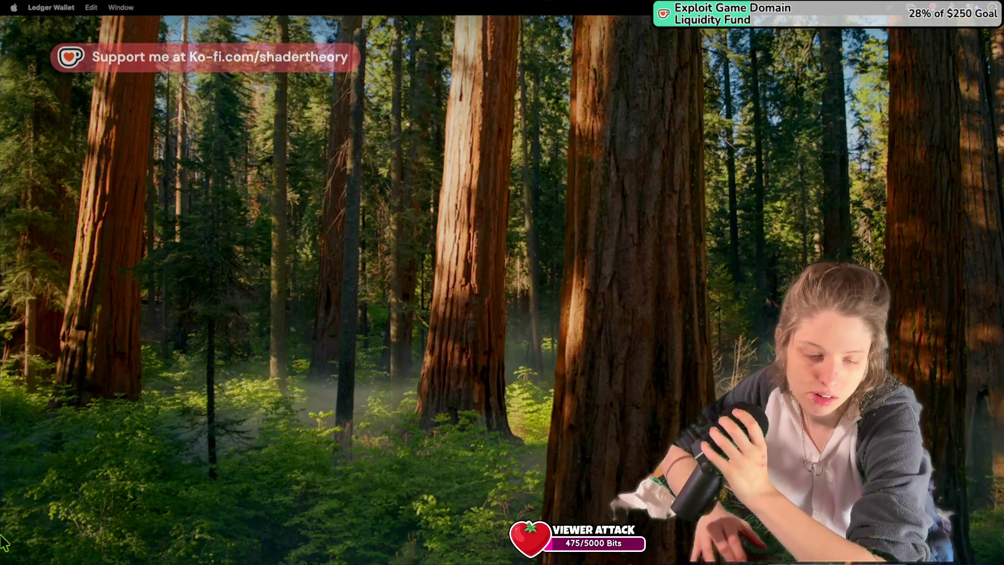